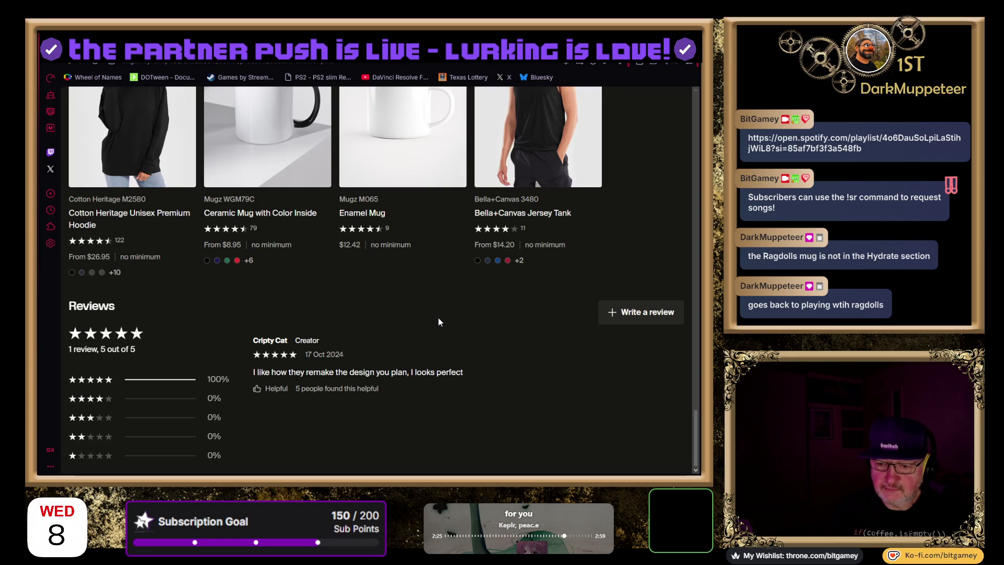
Go back to the Pins category and open the Set of Pin Buttons product page
scroll(438, 318, up, 1)
scroll(438, 318, up, 15)
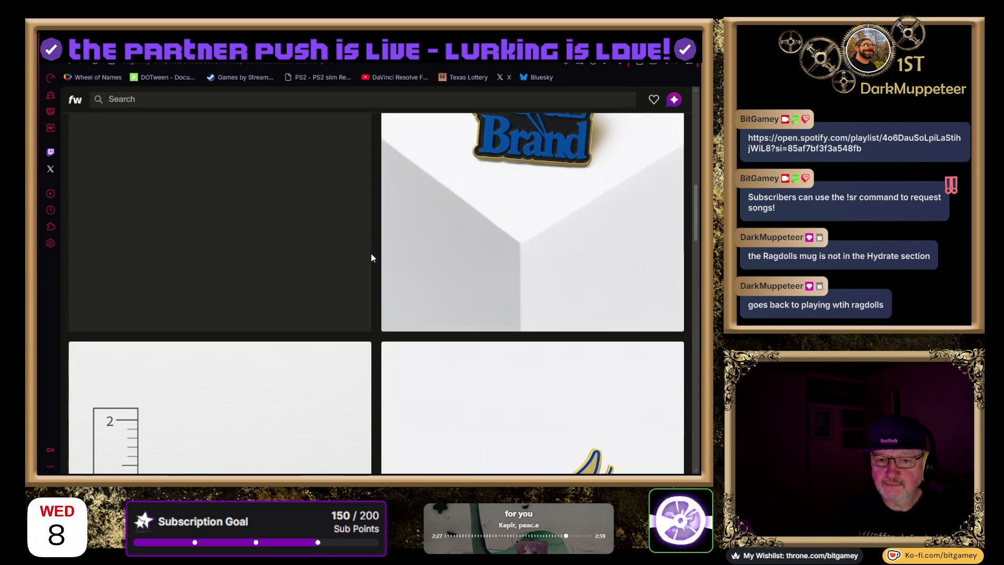
click(68, 66)
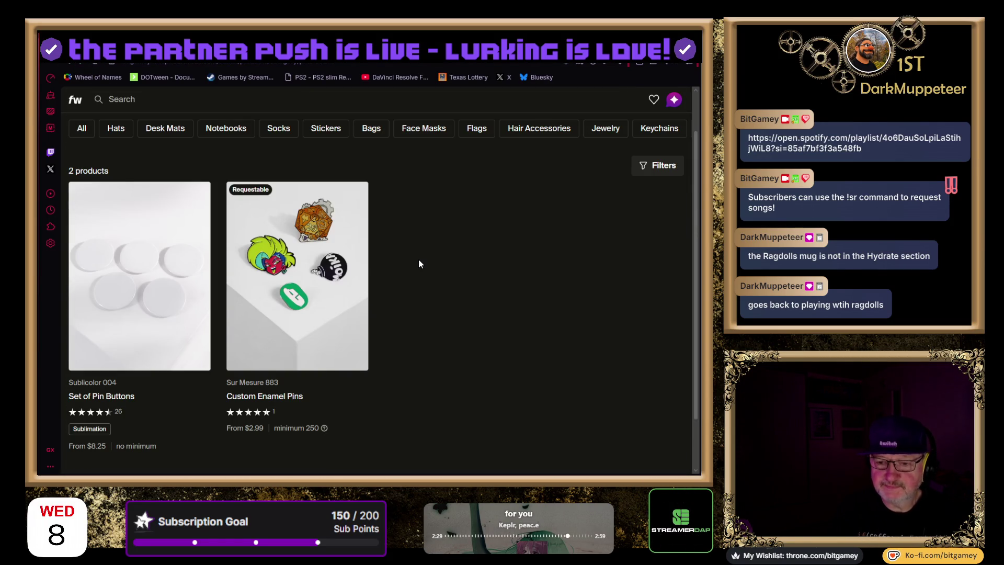
click(189, 281)
Scroll through the Set of Pin Buttons page, then return to the Pins listing
scroll(386, 375, down, 10)
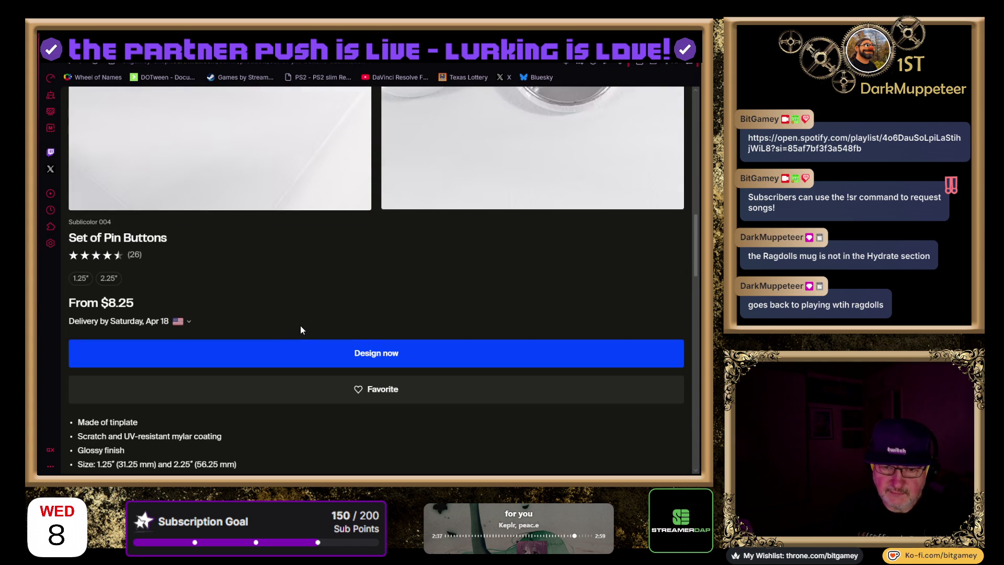
scroll(300, 330, up, 10)
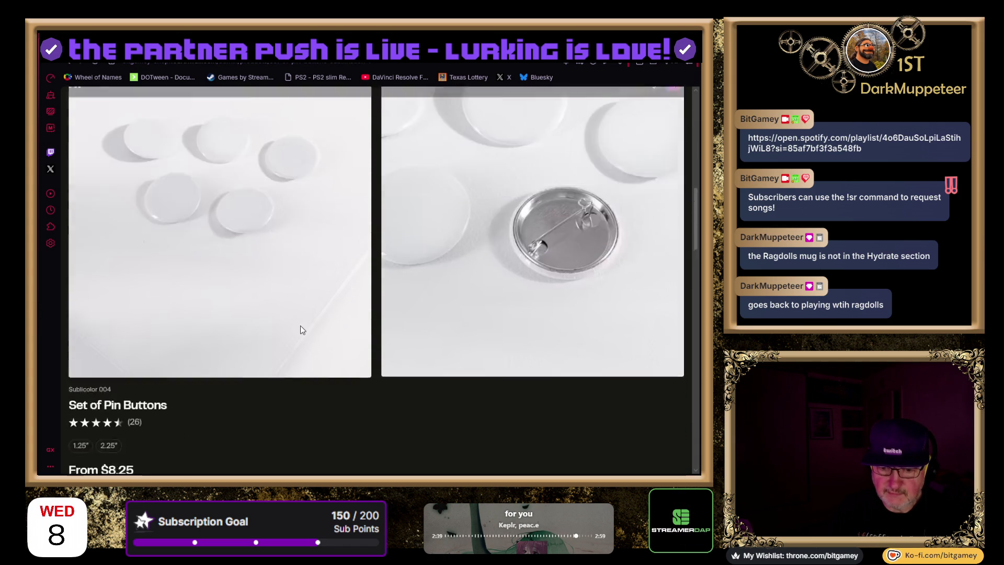
click(84, 70)
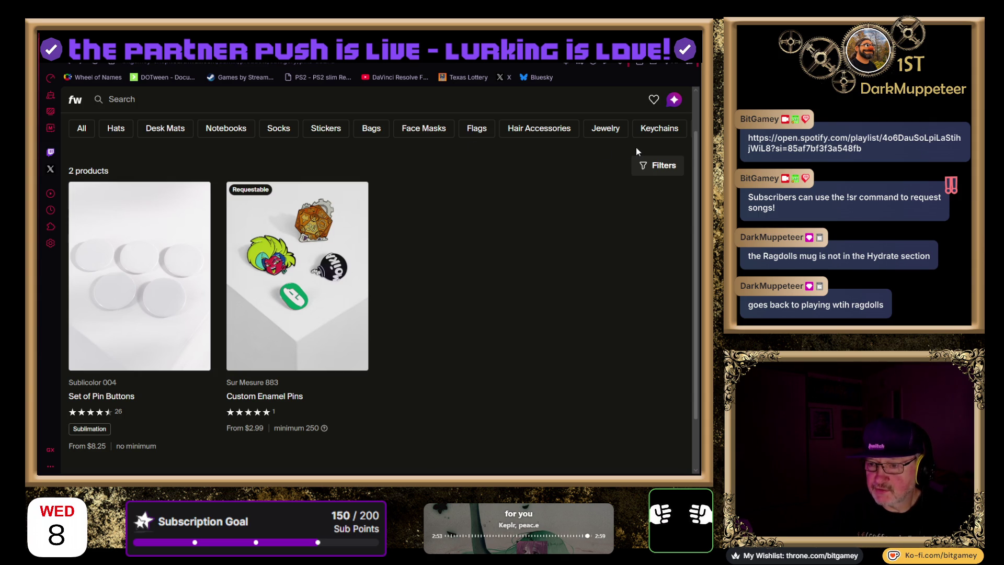
Return to the product categories page and open the full list of all 391 products
scroll(532, 204, down, 2)
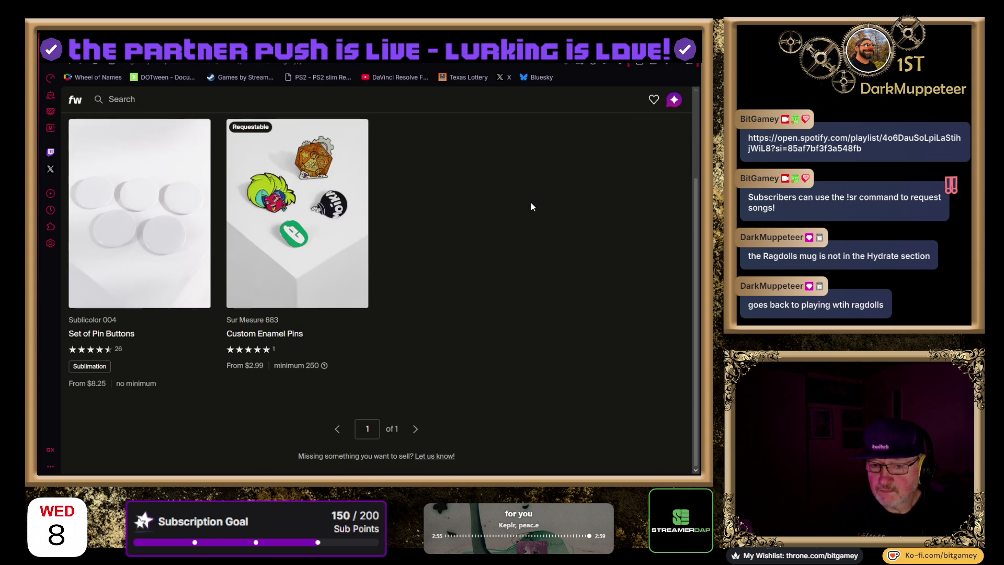
click(68, 64)
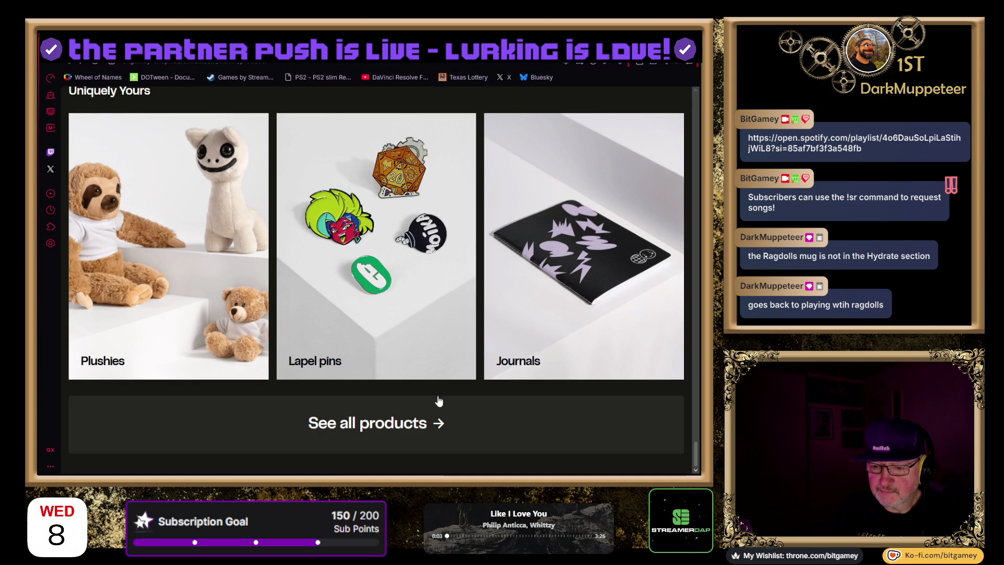
click(400, 425)
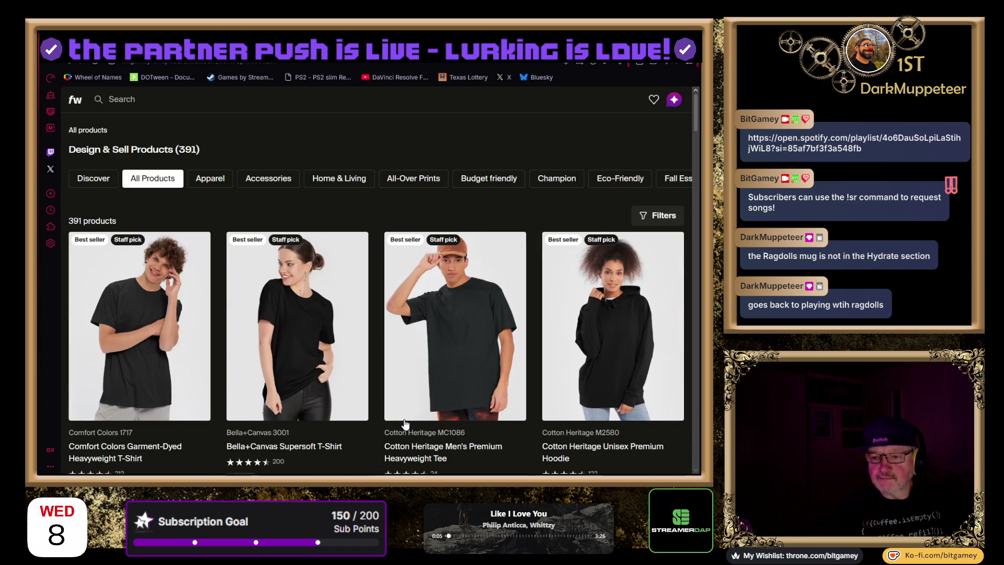
scroll(406, 423, down, 10)
scroll(441, 270, up, 4)
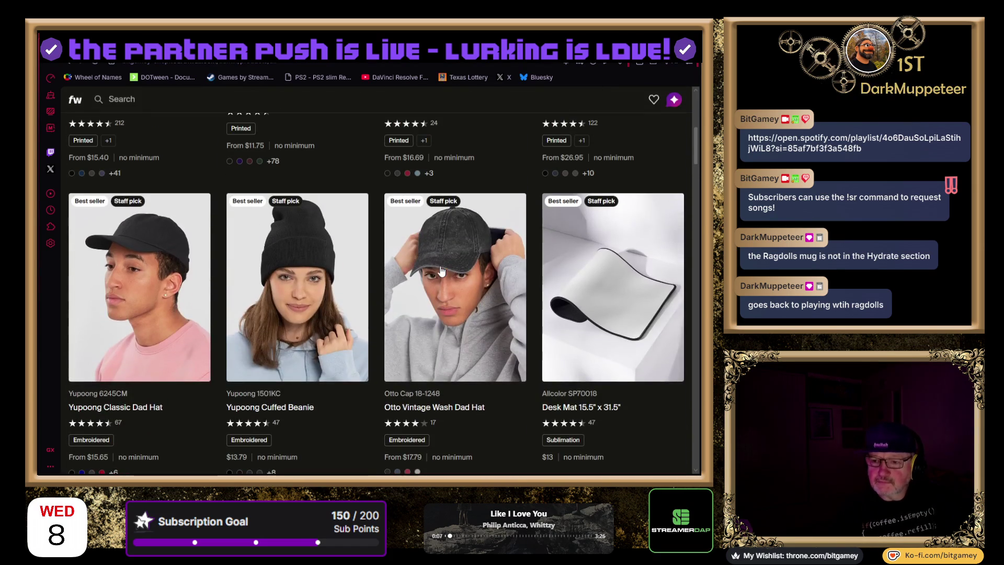
scroll(561, 372, down, 2)
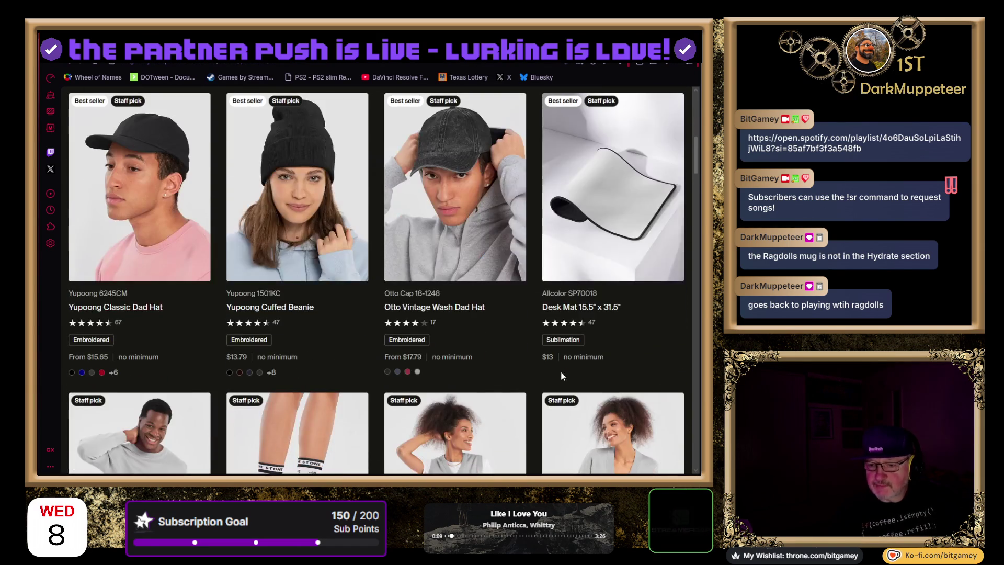
scroll(650, 369, down, 5)
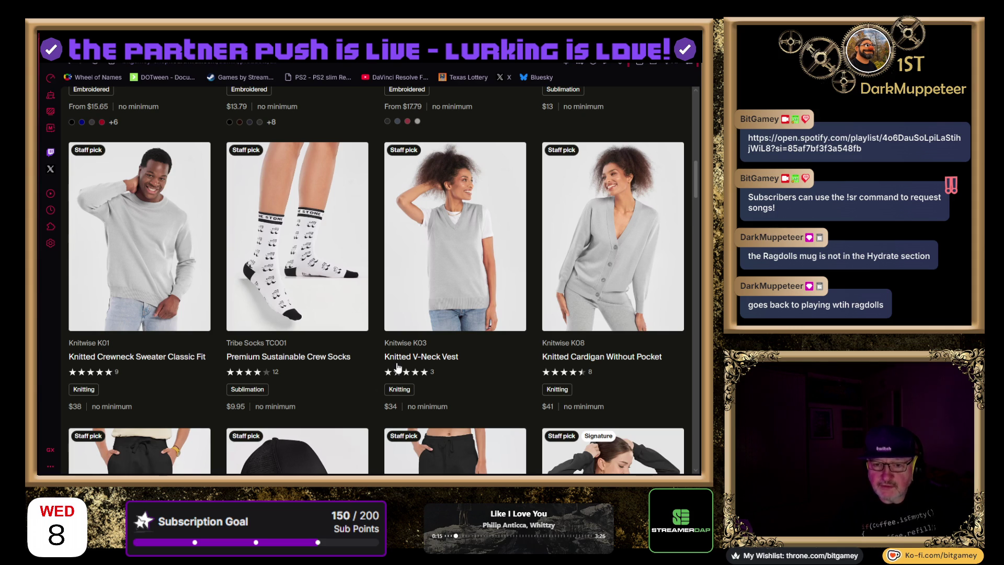
scroll(380, 371, down, 7)
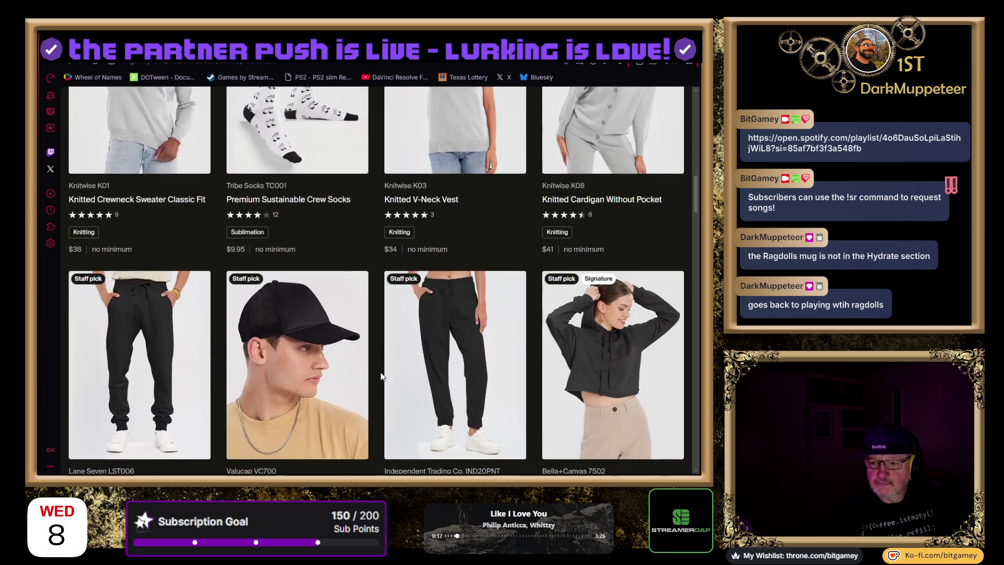
scroll(380, 371, down, 3)
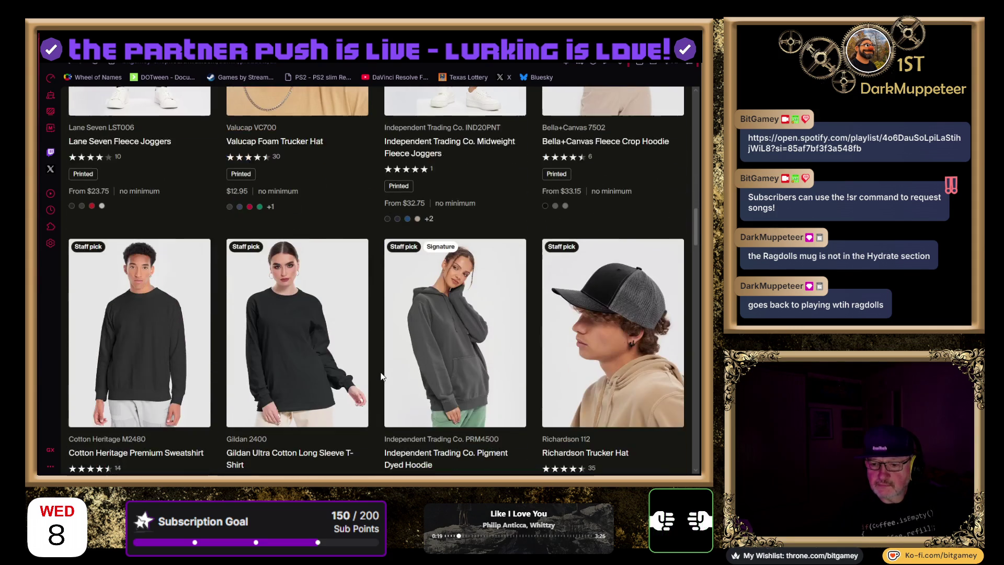
scroll(380, 375, down, 8)
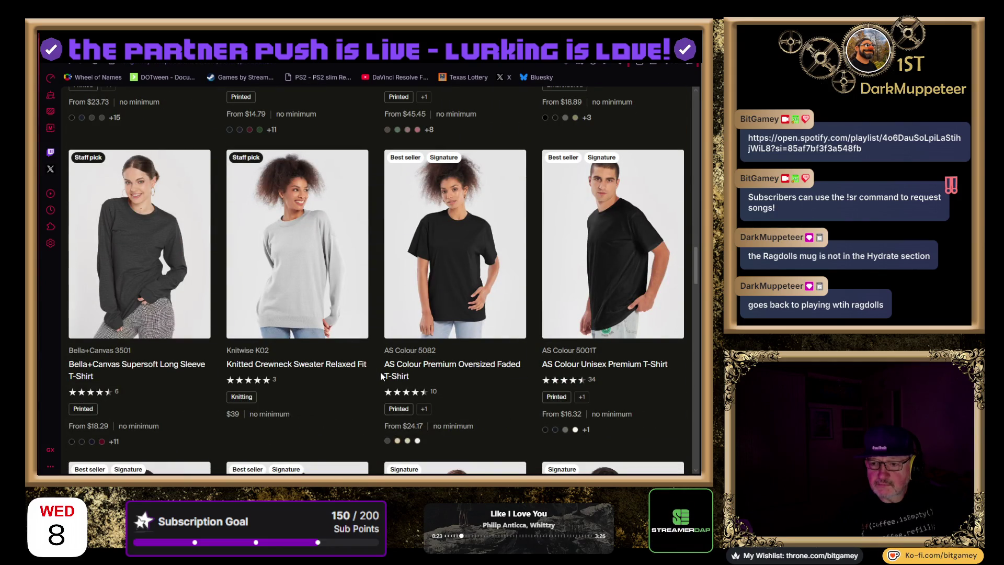
scroll(382, 375, down, 10)
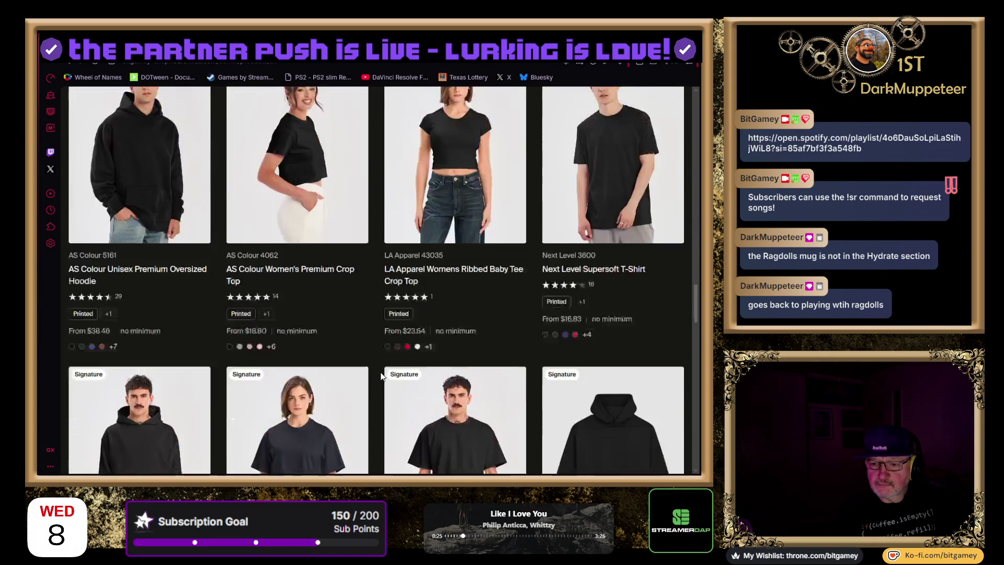
scroll(381, 375, down, 7)
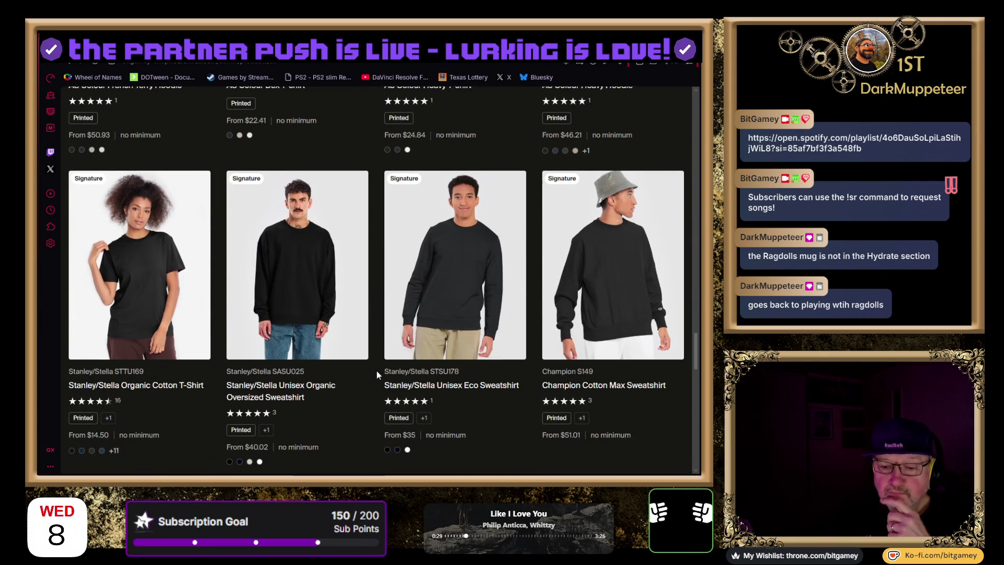
scroll(376, 373, down, 4)
scroll(373, 369, down, 15)
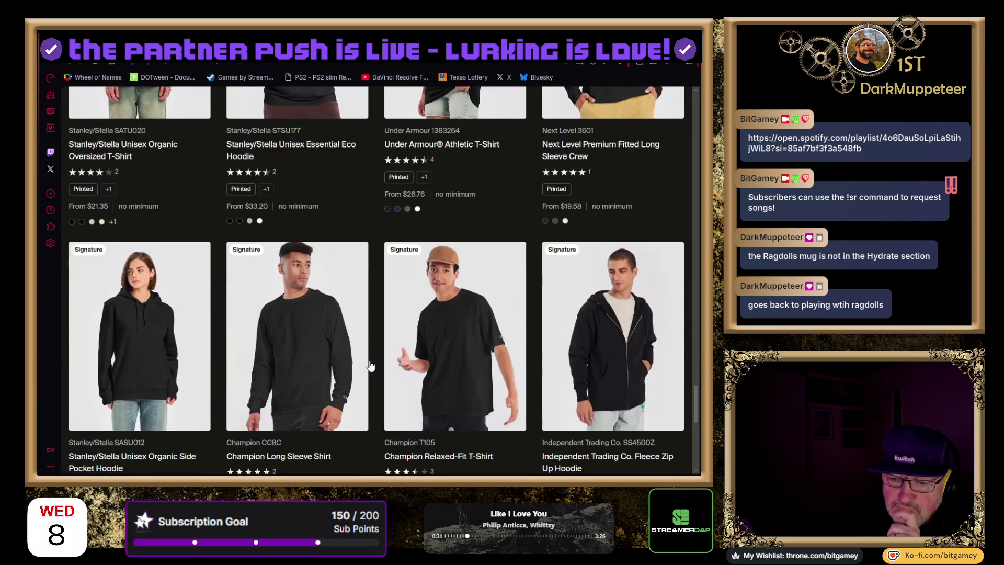
scroll(369, 362, down, 5)
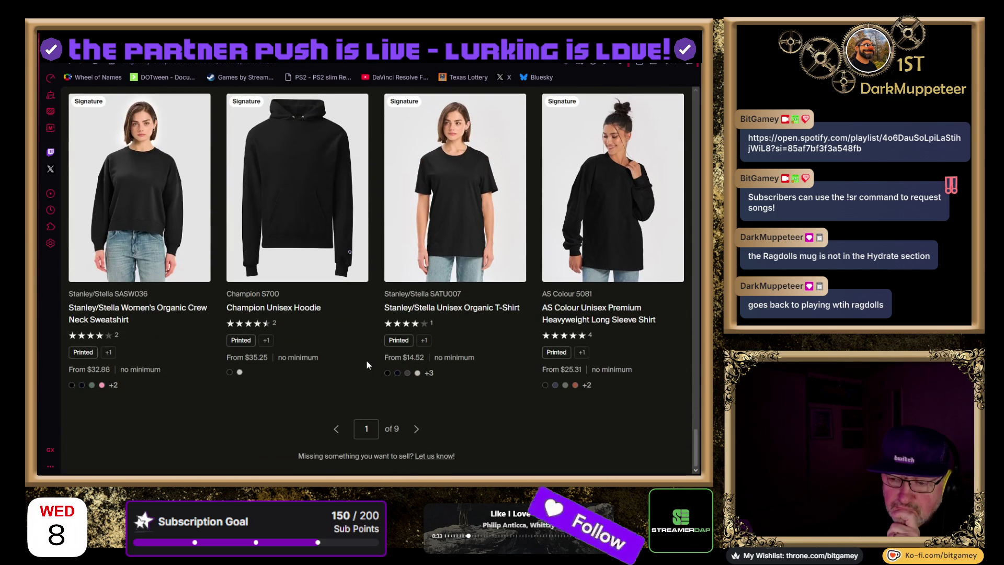
click(416, 429)
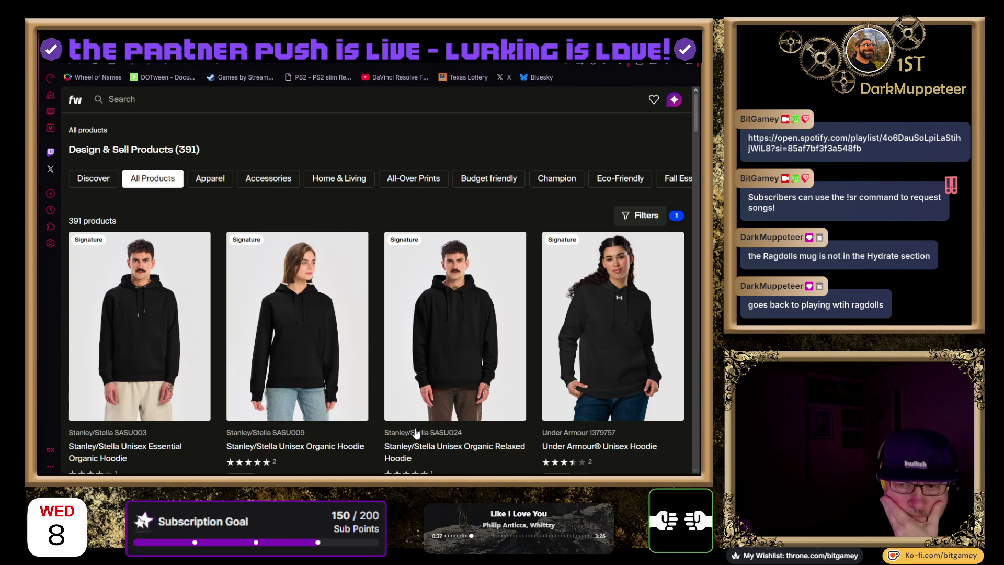
Scroll the catalog grid down to the Soy Wax Candle, Spiral Notebook and Stainless Steel Tumbler row
scroll(64, 309, down, 7)
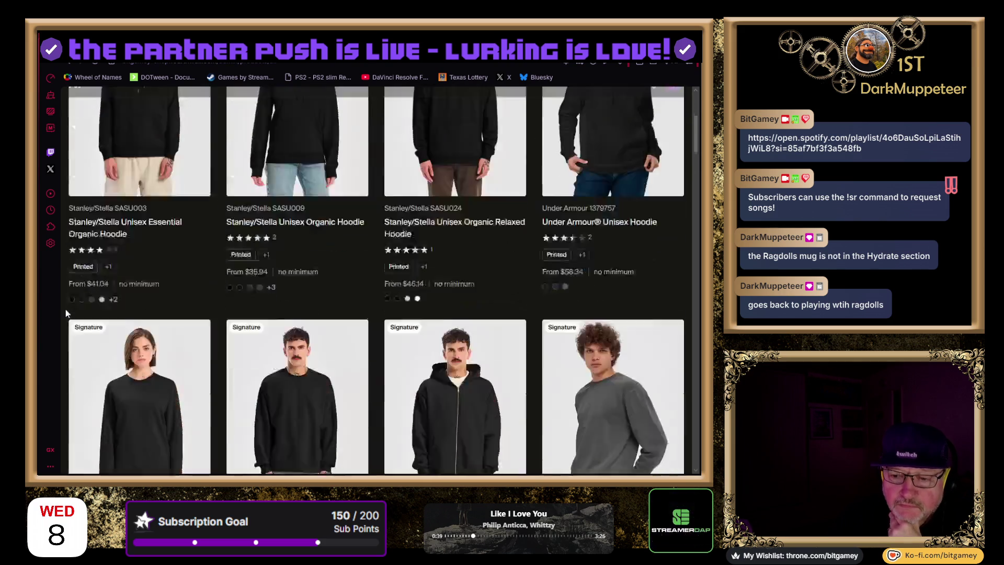
scroll(67, 313, down, 10)
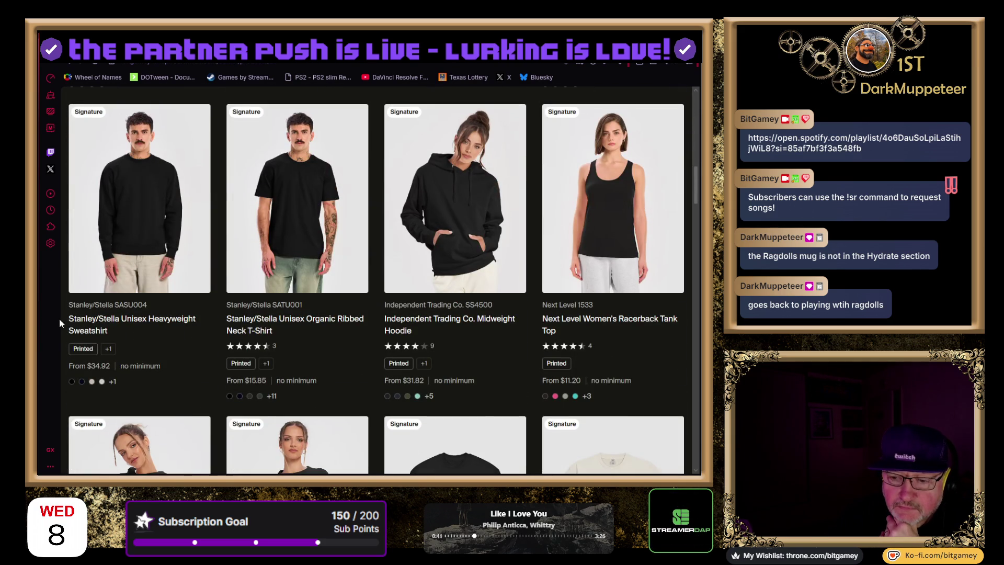
scroll(109, 295, down, 6)
scroll(111, 297, up, 4)
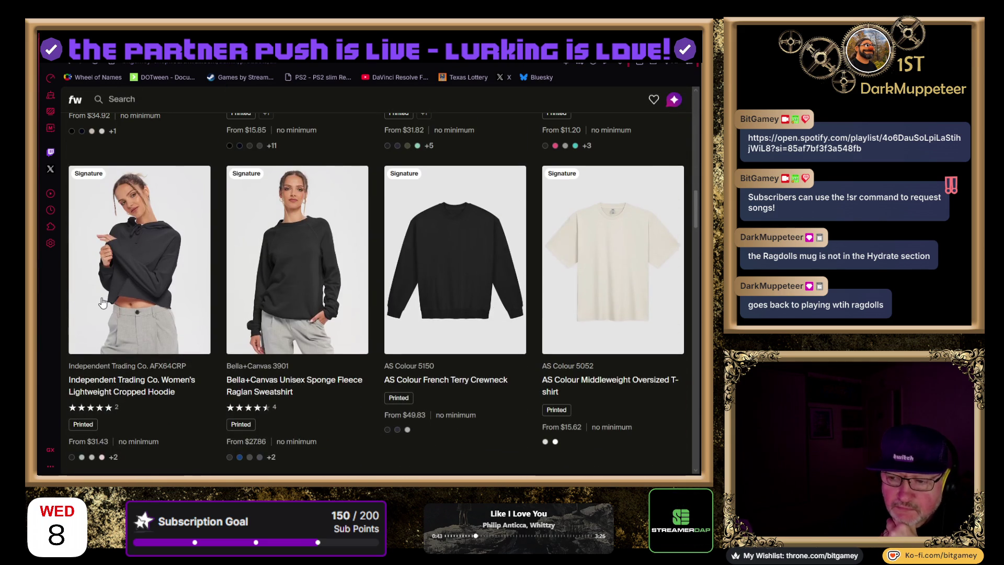
scroll(103, 302, down, 8)
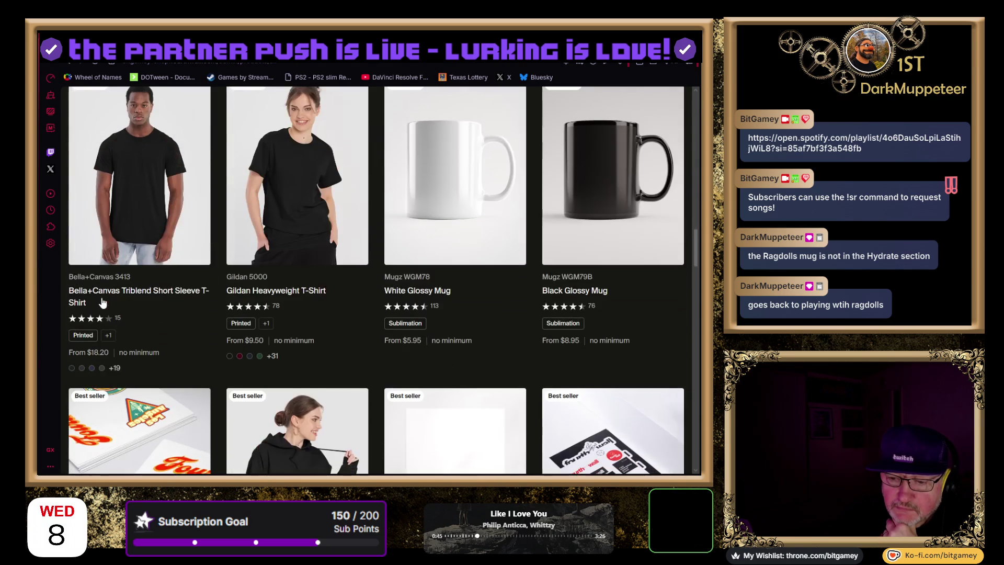
scroll(102, 302, down, 5)
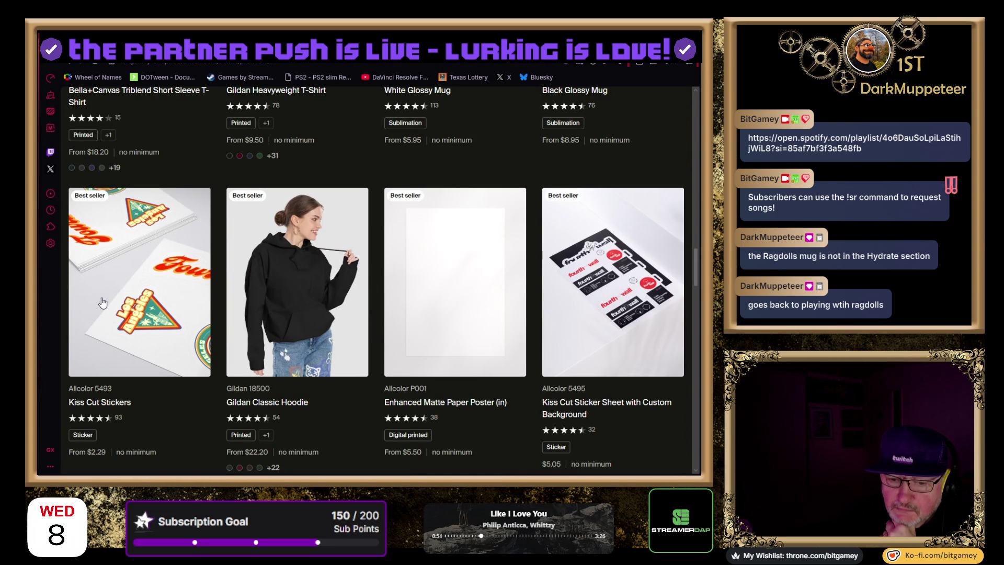
scroll(102, 302, down, 1)
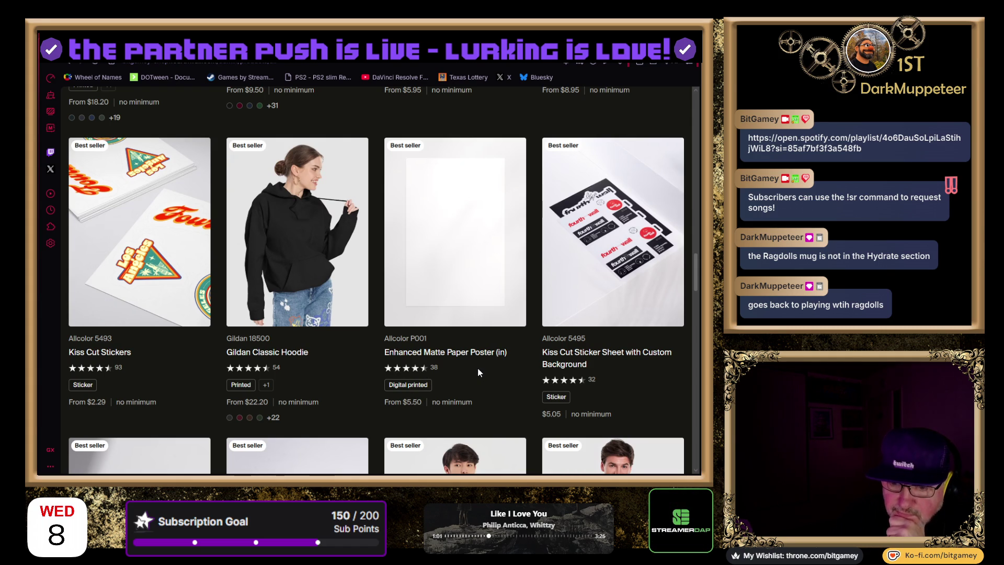
scroll(478, 369, down, 5)
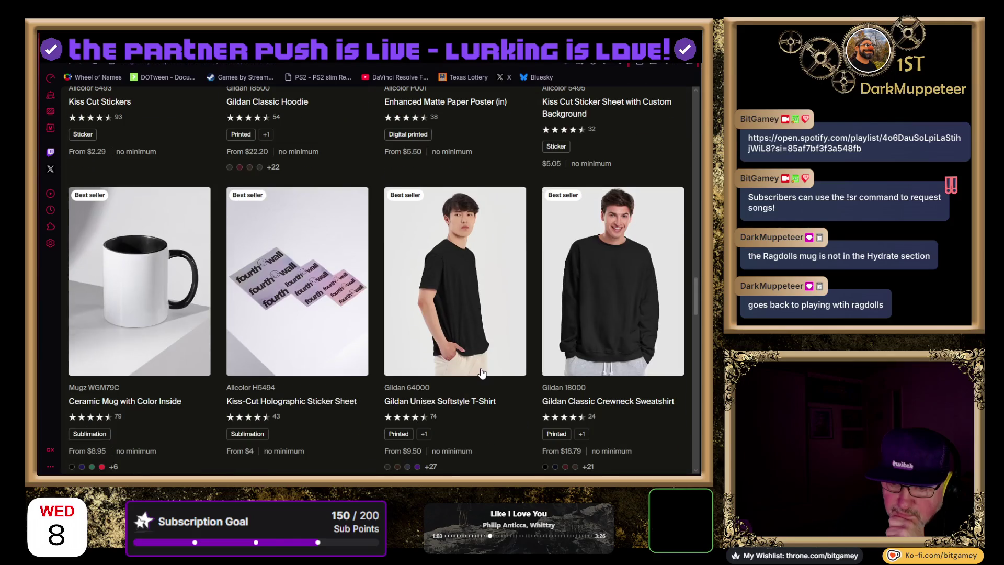
scroll(480, 371, down, 1)
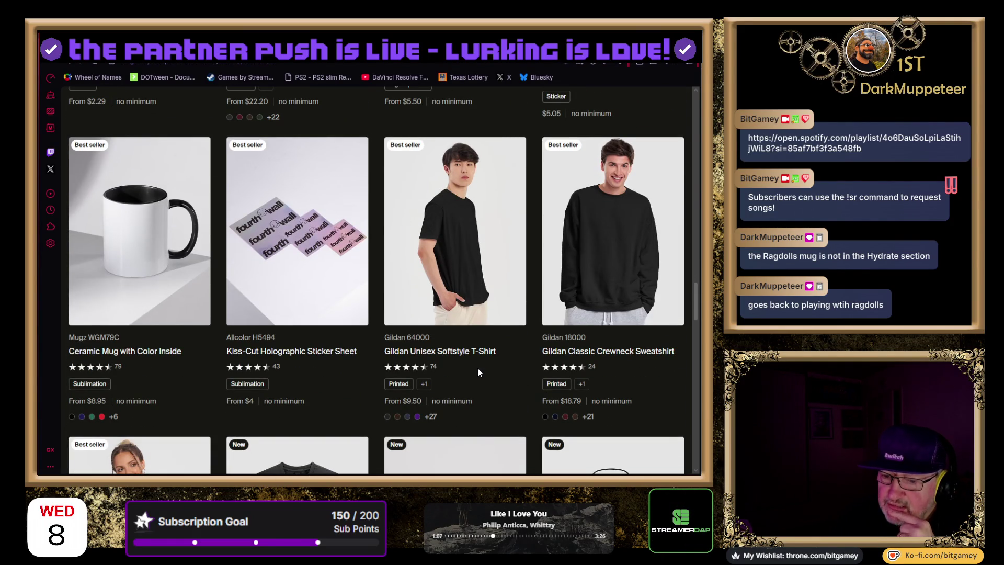
scroll(477, 372, down, 5)
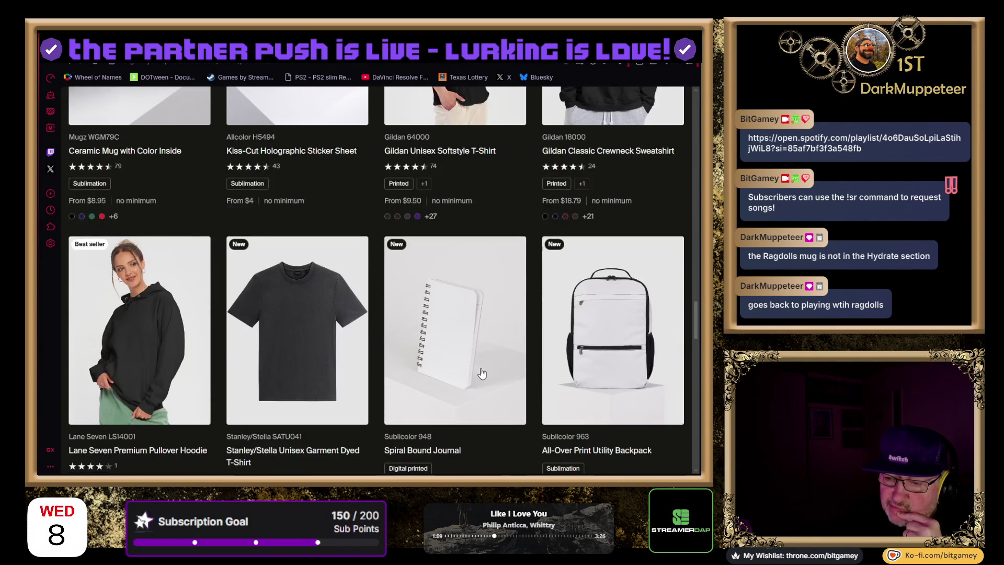
scroll(480, 371, down, 6)
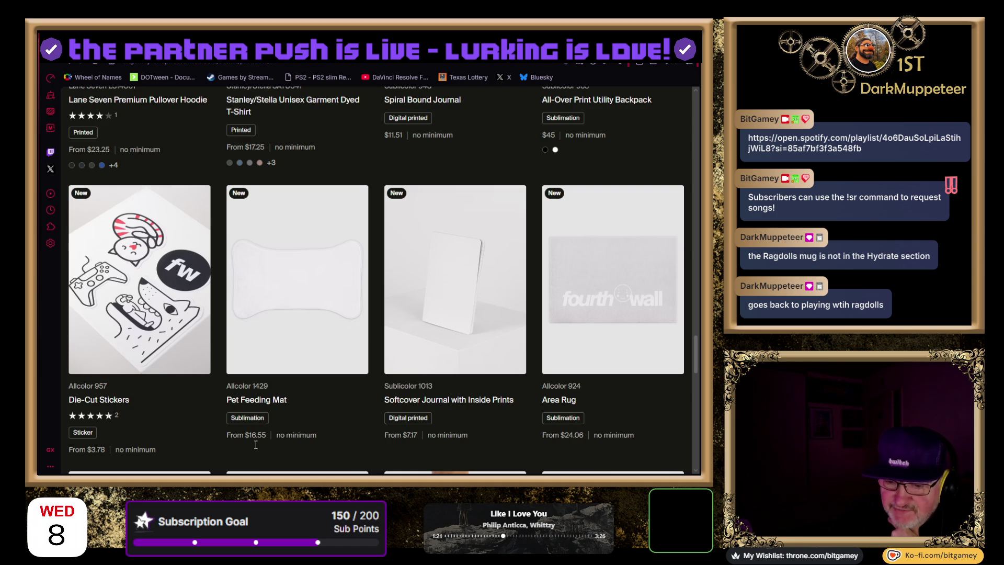
scroll(365, 416, down, 1)
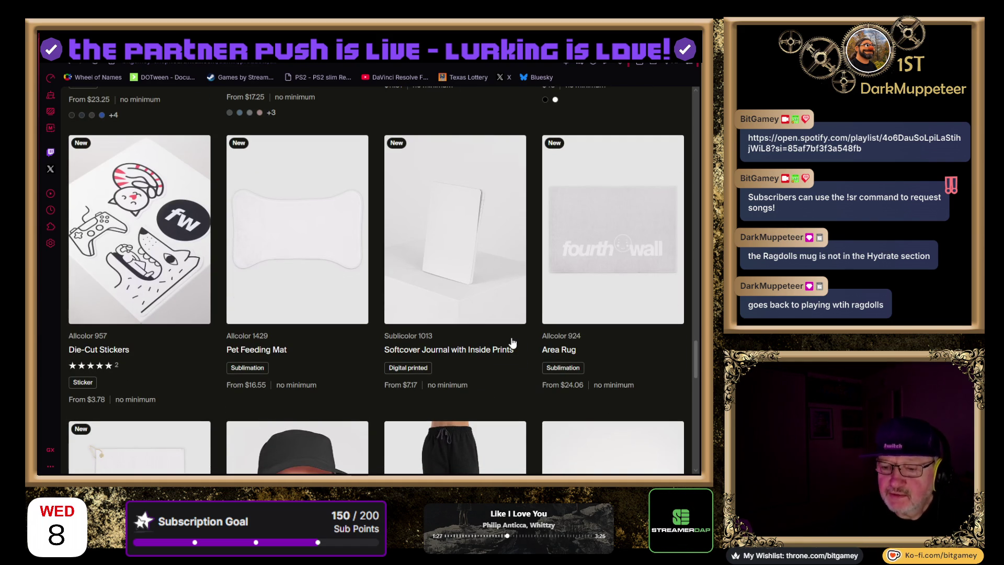
scroll(512, 342, down, 5)
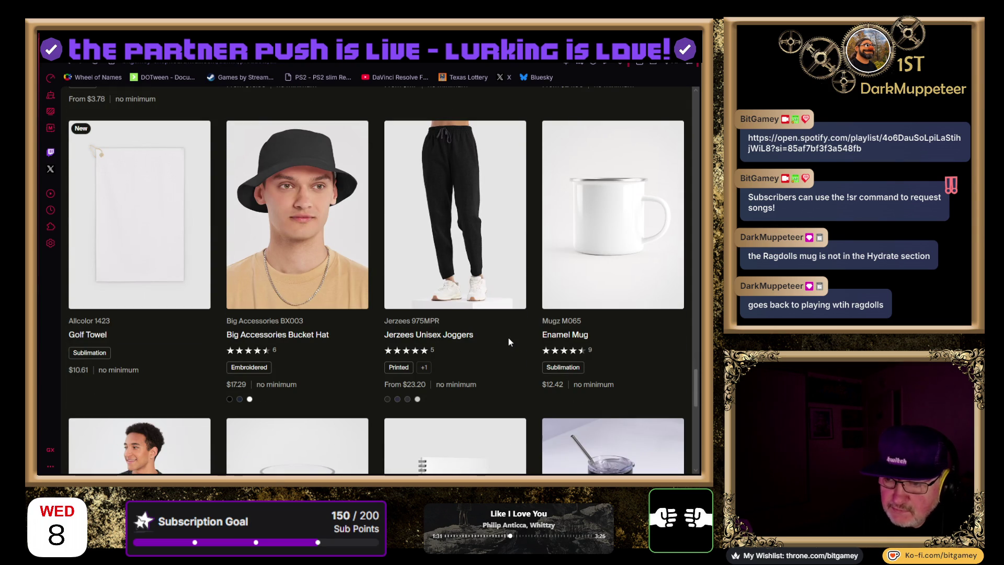
scroll(509, 341, down, 3)
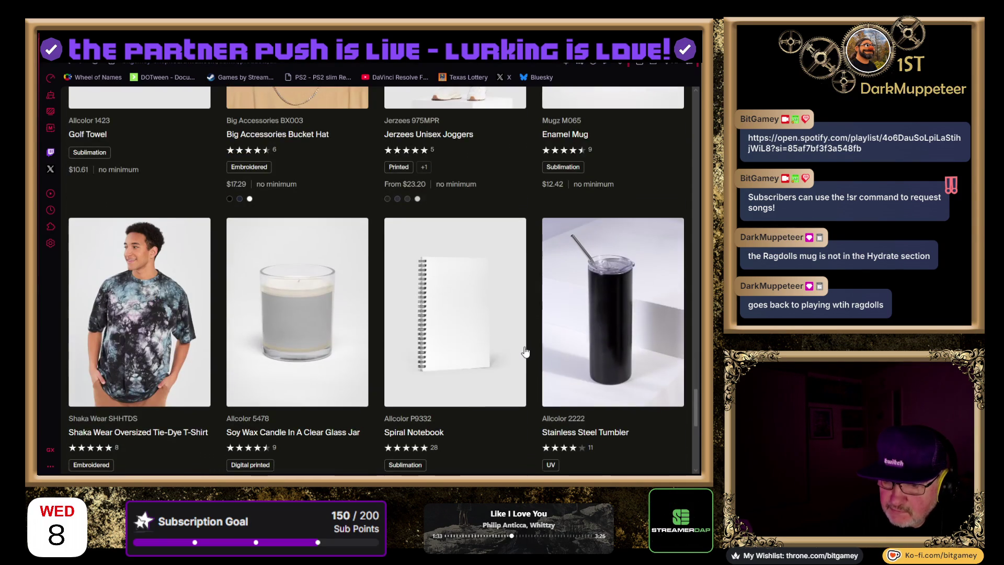
scroll(525, 352, down, 1)
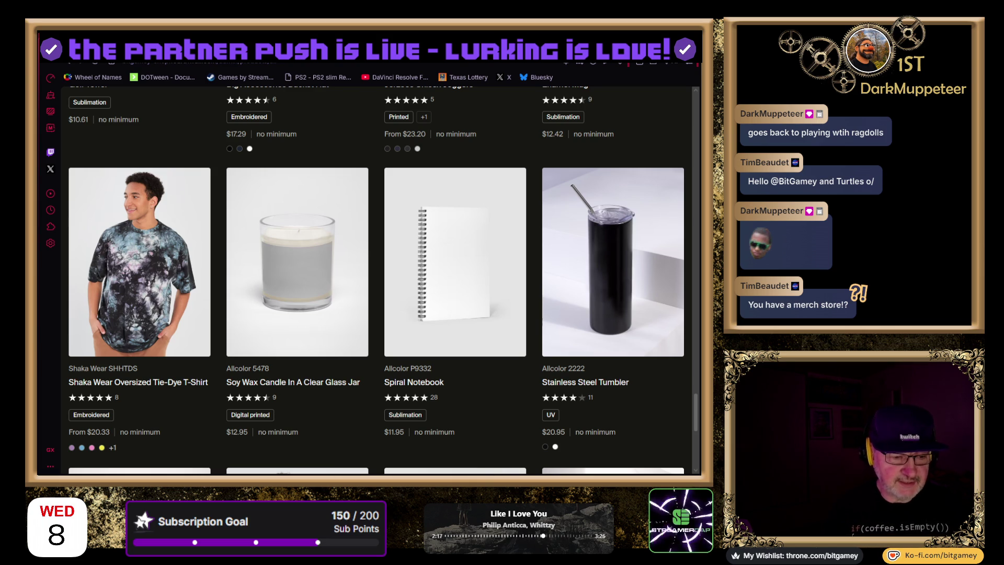
scroll(376, 281, down, 1)
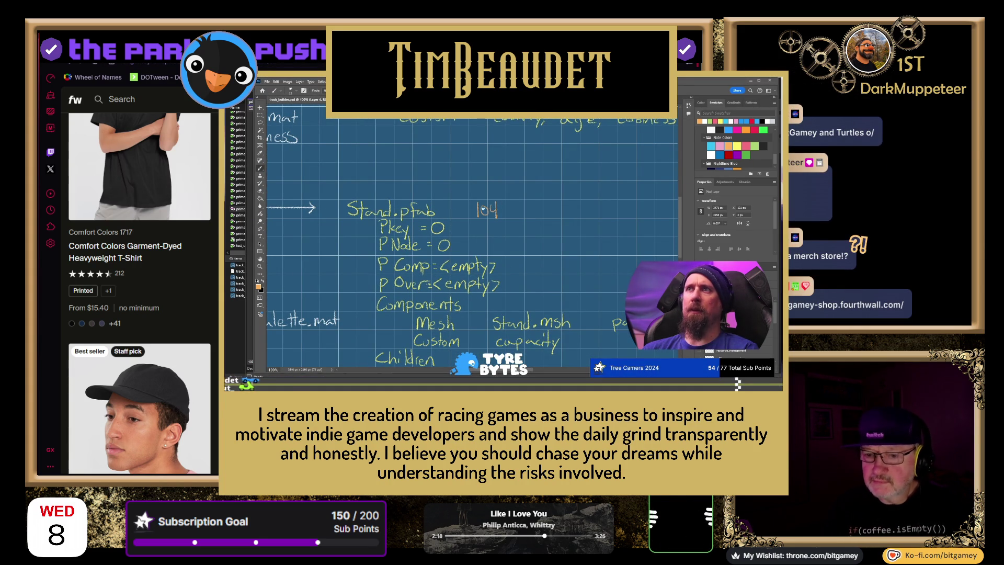
Scroll to the bottom of this catalog page and advance to the next page, which opens with hoodies
scroll(112, 308, down, 3)
scroll(111, 308, down, 6)
scroll(111, 309, down, 7)
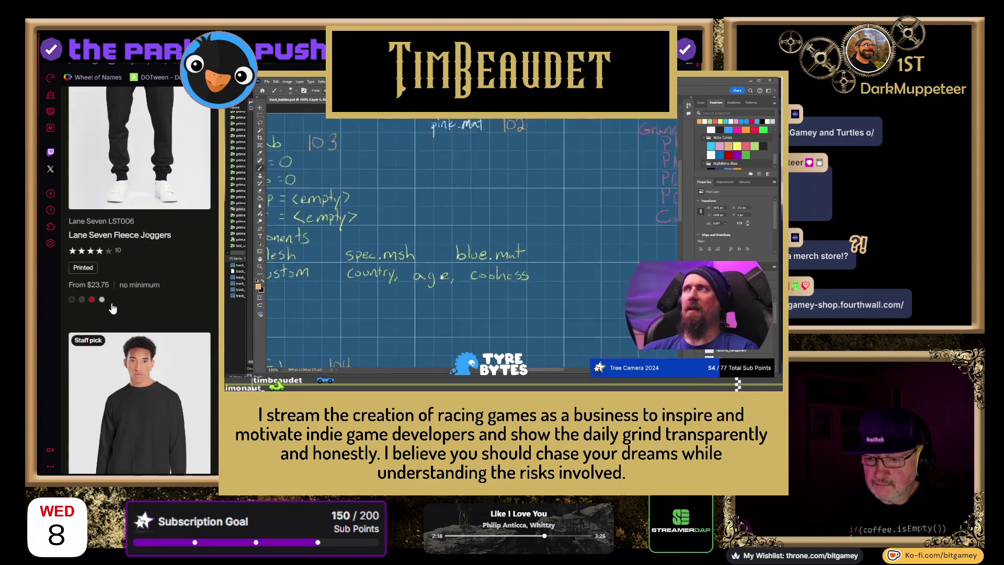
scroll(111, 308, down, 20)
scroll(112, 309, down, 10)
scroll(535, 188, up, 2)
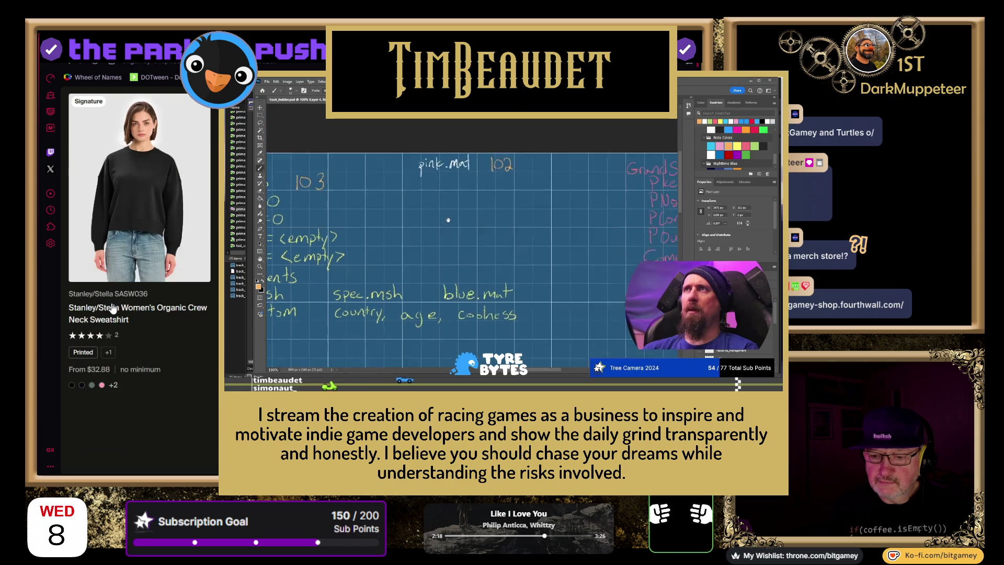
scroll(141, 283, up, 5)
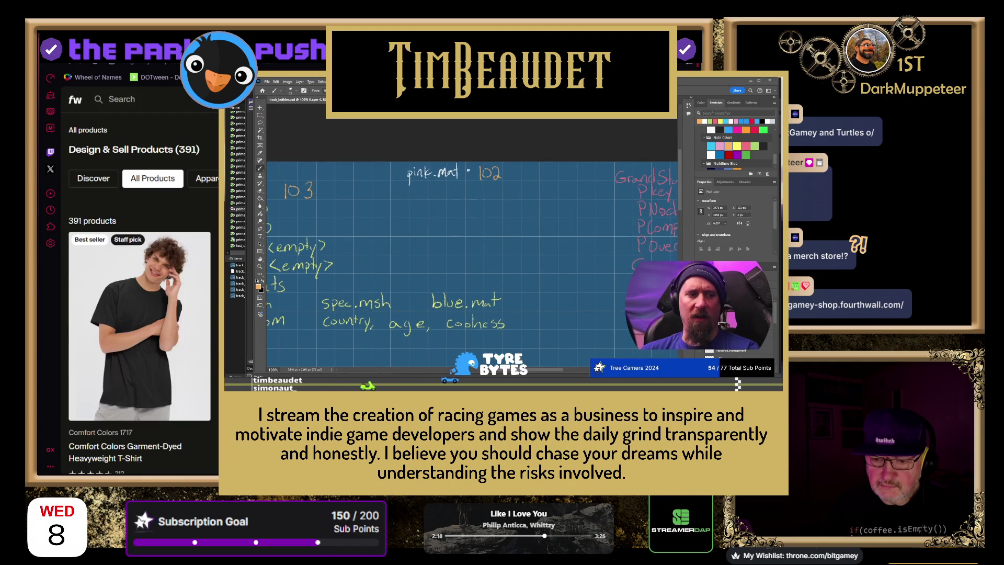
scroll(418, 283, down, 10)
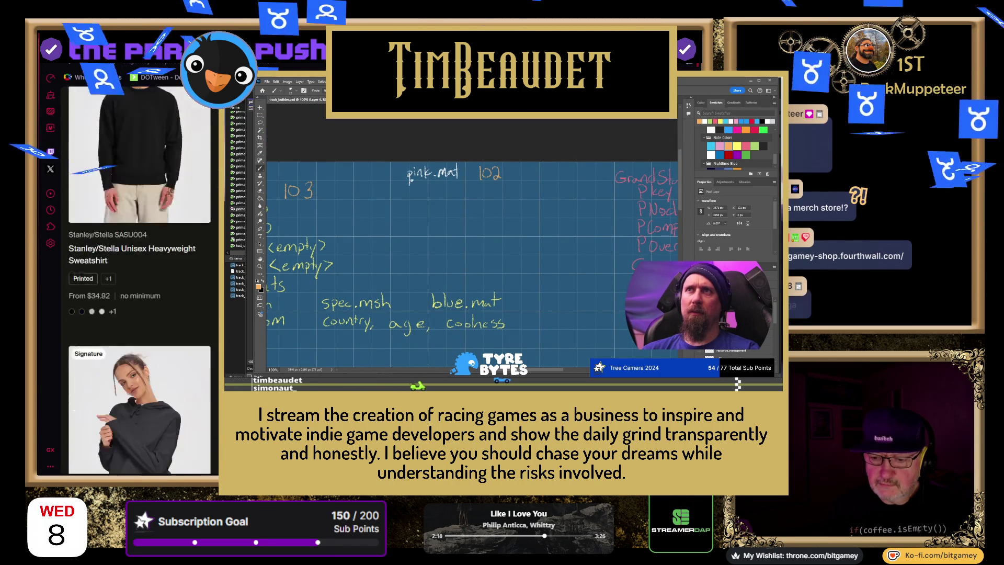
scroll(418, 282, down, 8)
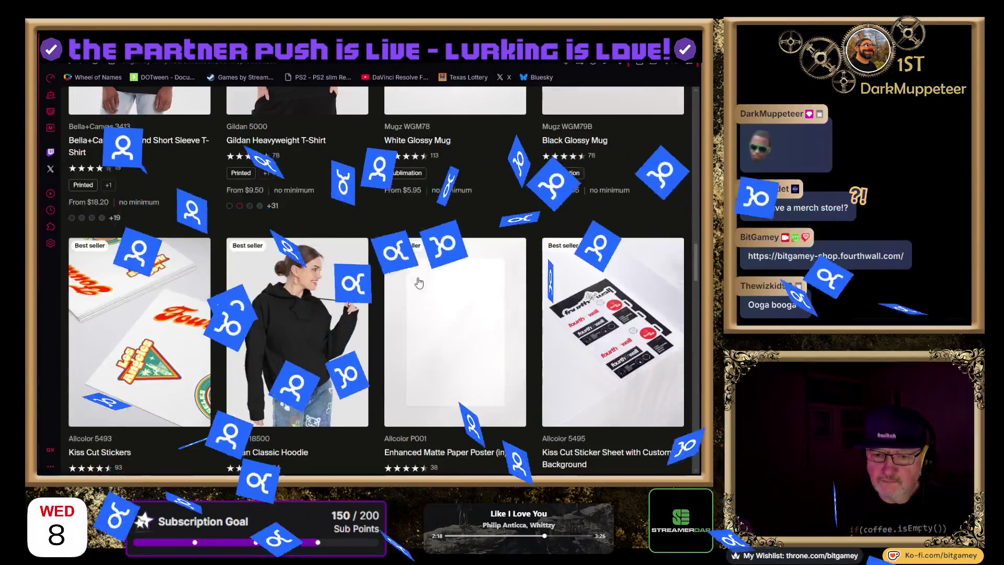
scroll(419, 282, down, 1)
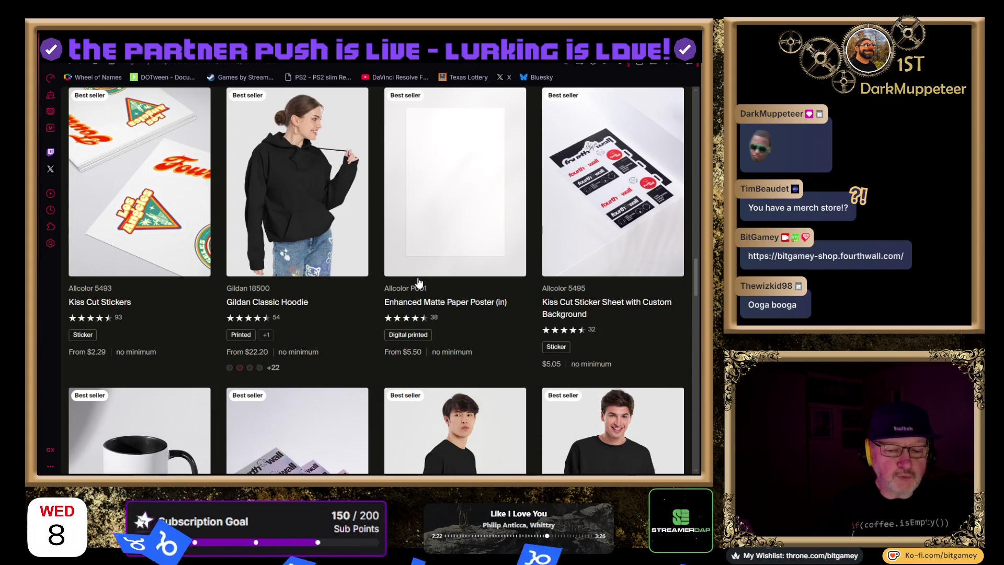
scroll(419, 283, down, 2)
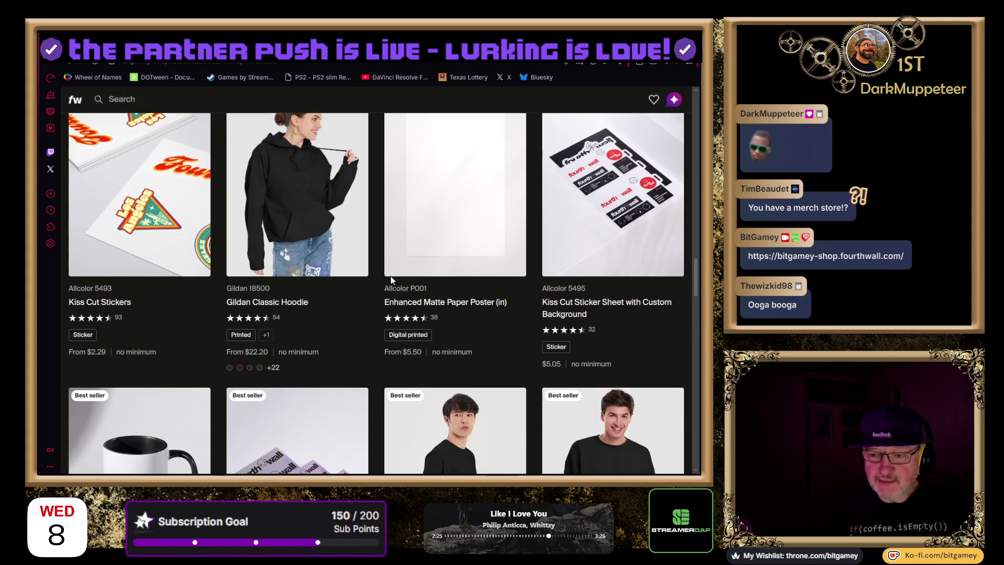
scroll(390, 276, down, 1)
scroll(391, 279, down, 6)
scroll(393, 280, down, 2)
scroll(390, 276, down, 5)
scroll(391, 277, down, 10)
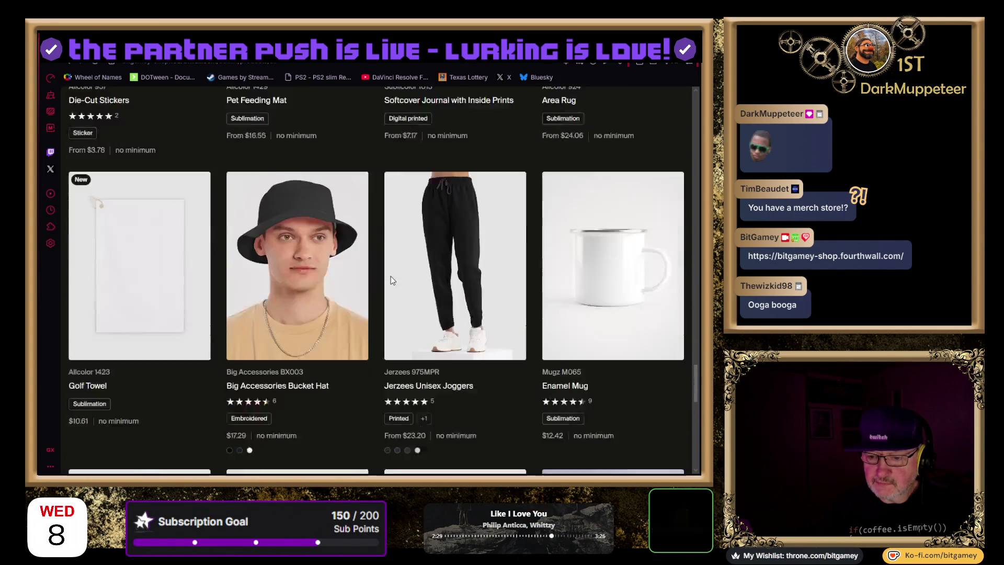
scroll(390, 280, down, 2)
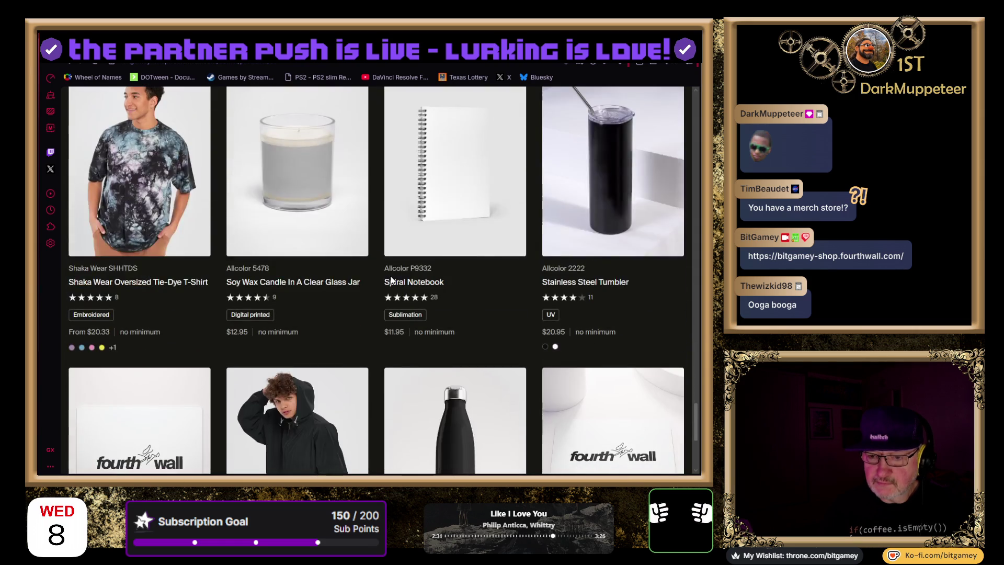
scroll(391, 280, up, 1)
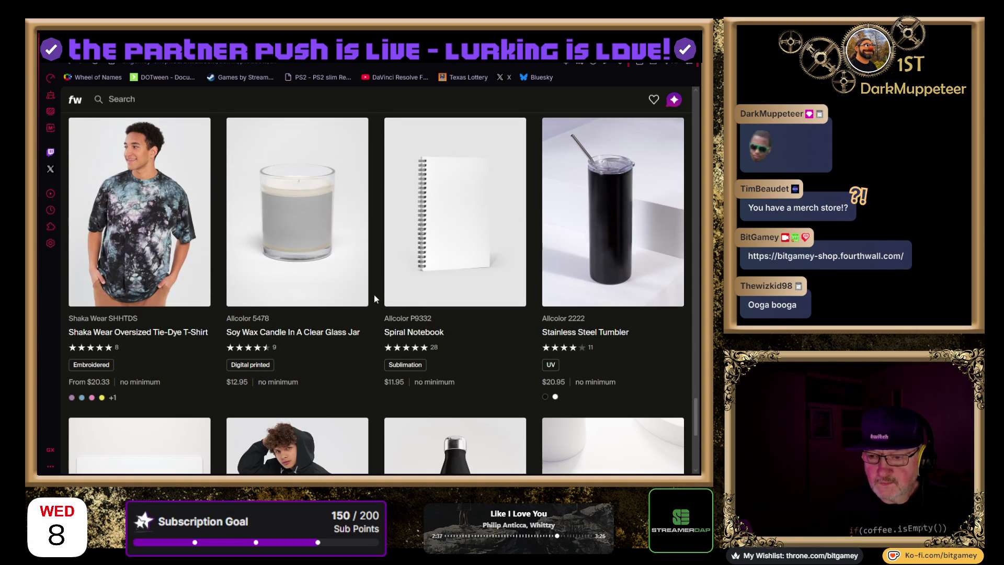
scroll(375, 296, down, 2)
scroll(375, 296, up, 1)
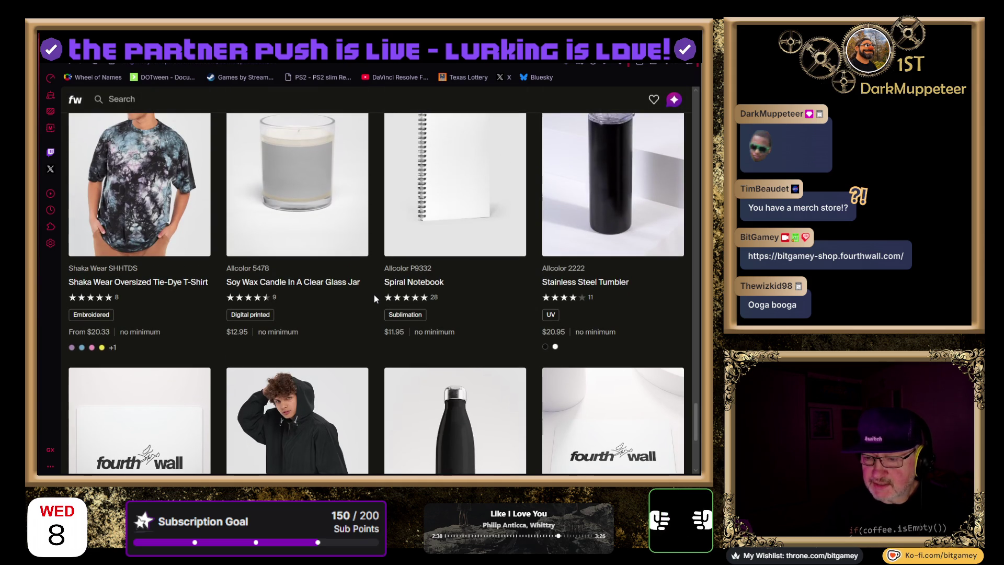
scroll(375, 294, down, 4)
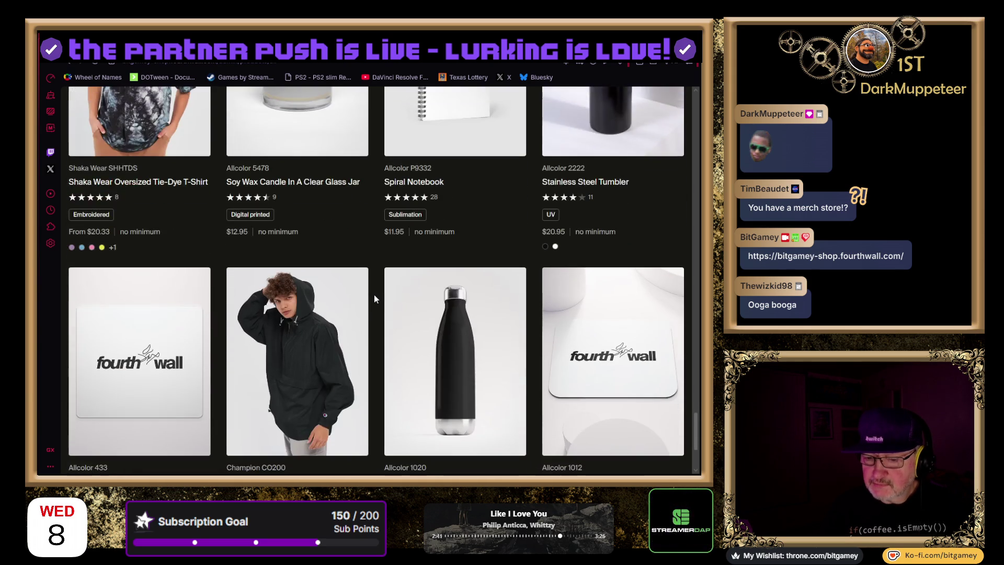
scroll(374, 294, down, 1)
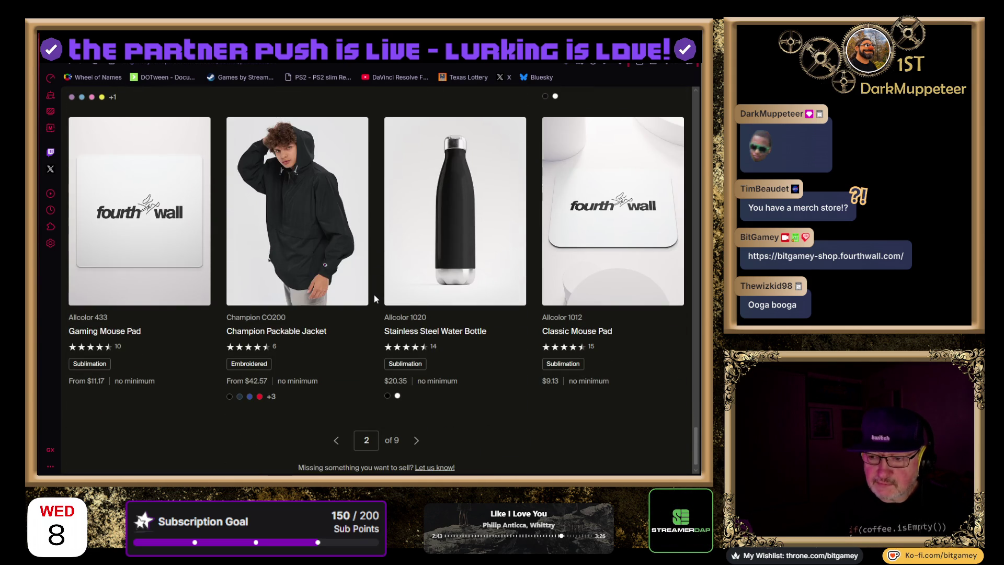
click(420, 441)
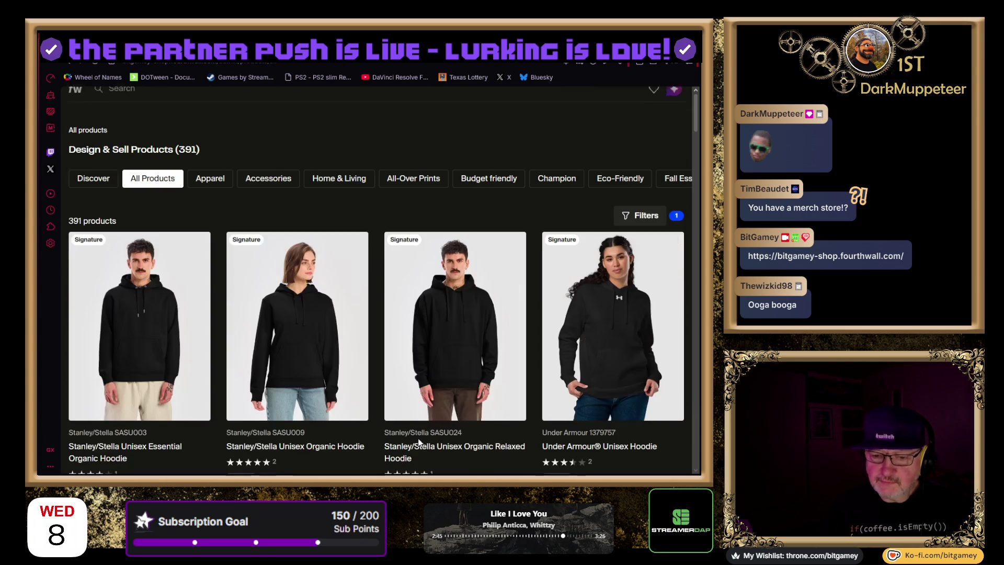
Scroll through page 3 and advance to the page opening with the Otto Wool Blend Snapback Cap
scroll(376, 281, down, 3)
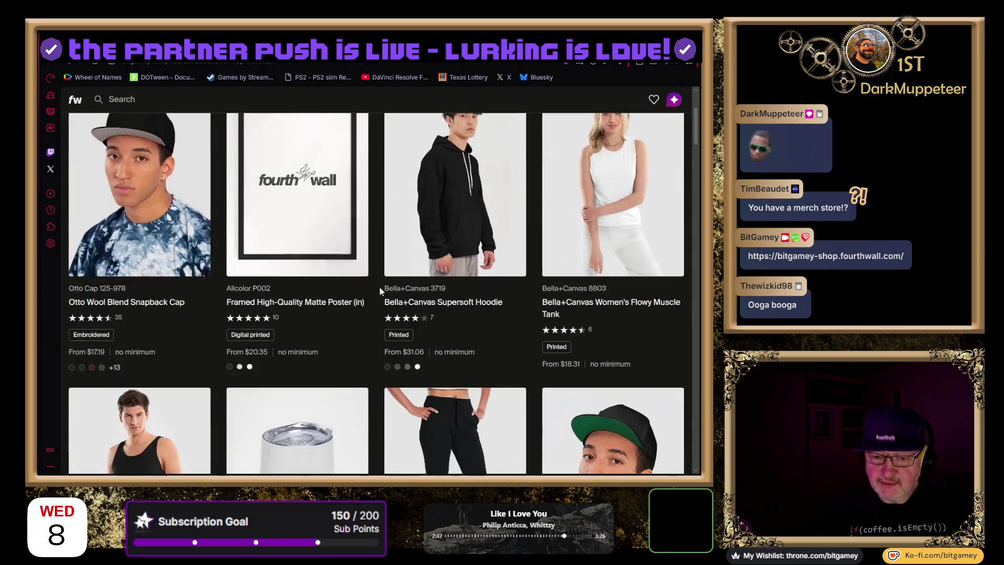
scroll(379, 291, down, 6)
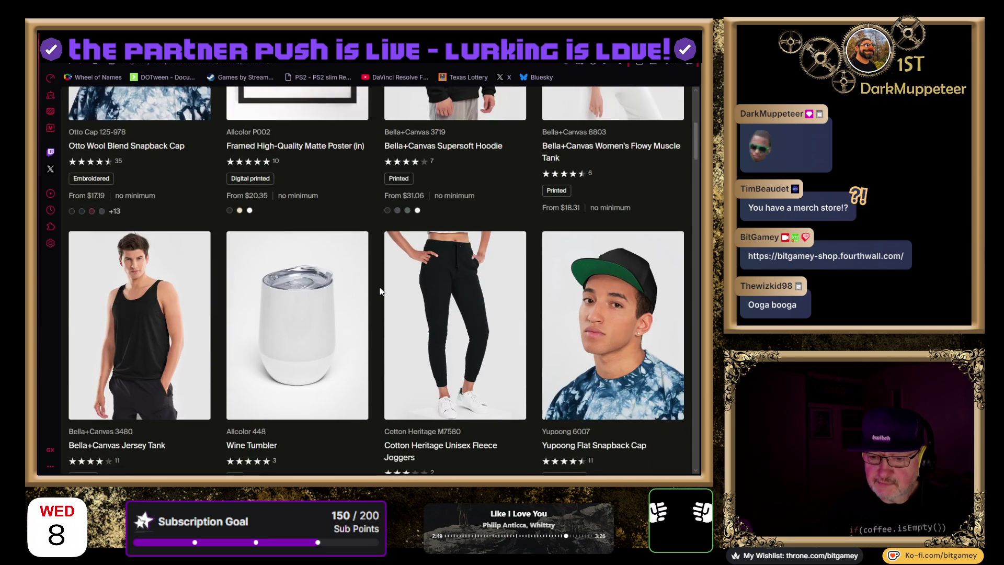
scroll(380, 290, down, 12)
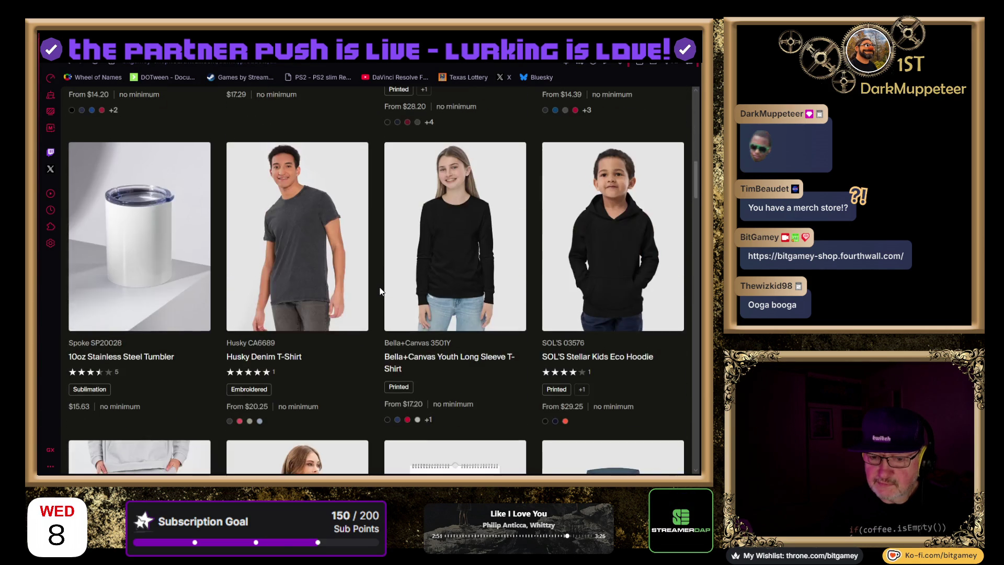
scroll(380, 291, down, 3)
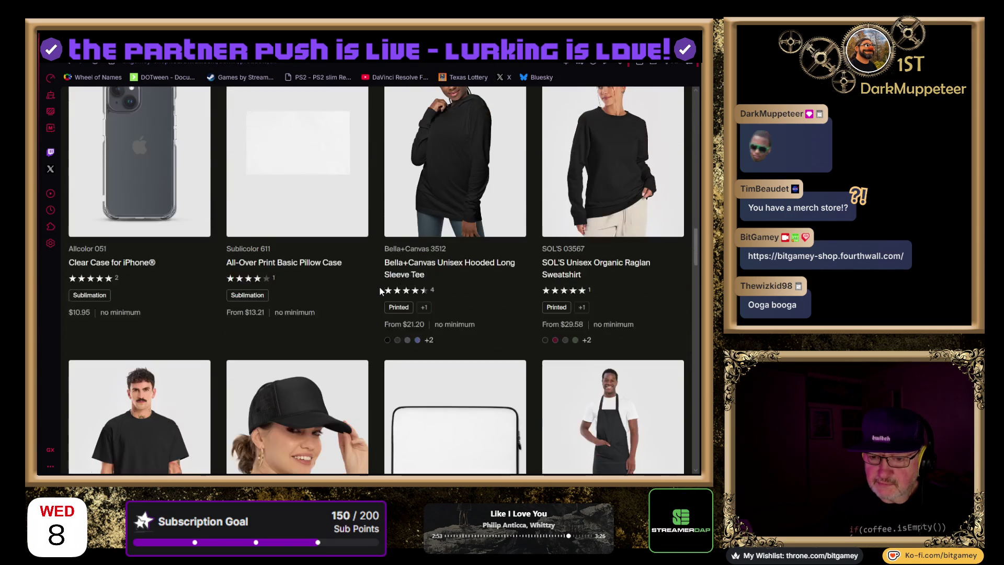
scroll(380, 290, down, 4)
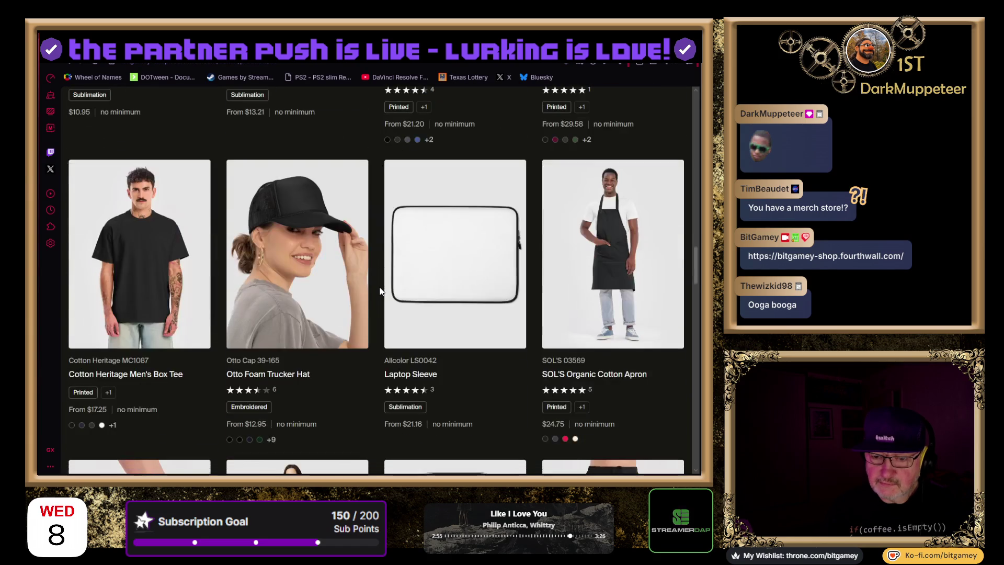
scroll(379, 290, down, 2)
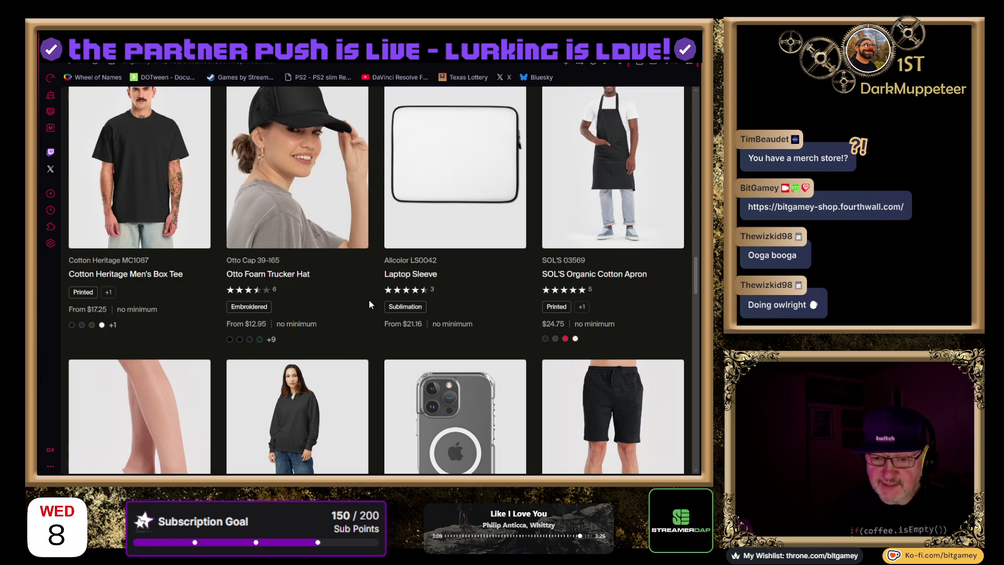
scroll(369, 302, down, 1)
scroll(369, 300, down, 2)
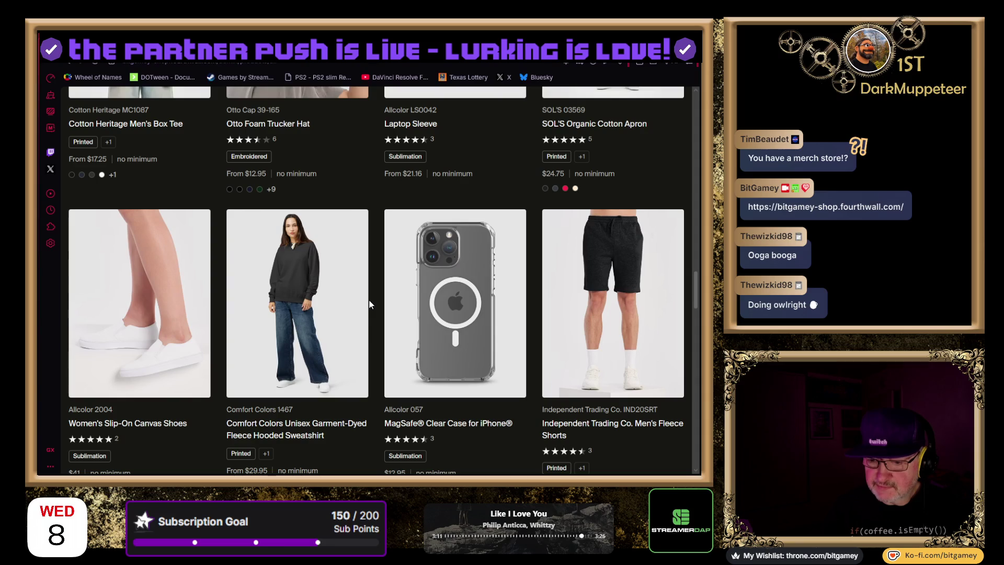
scroll(370, 305, down, 1)
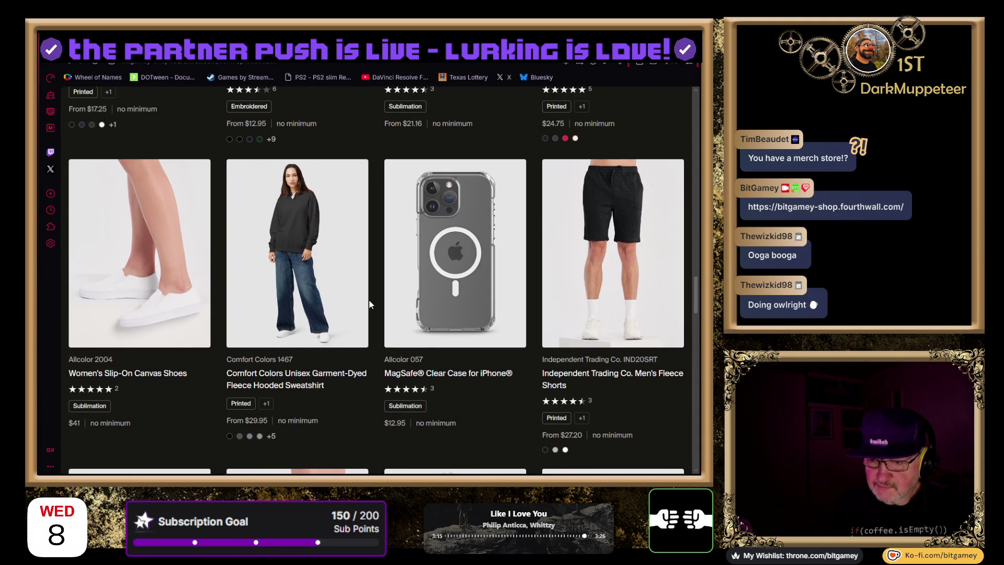
scroll(369, 303, down, 6)
scroll(369, 304, down, 3)
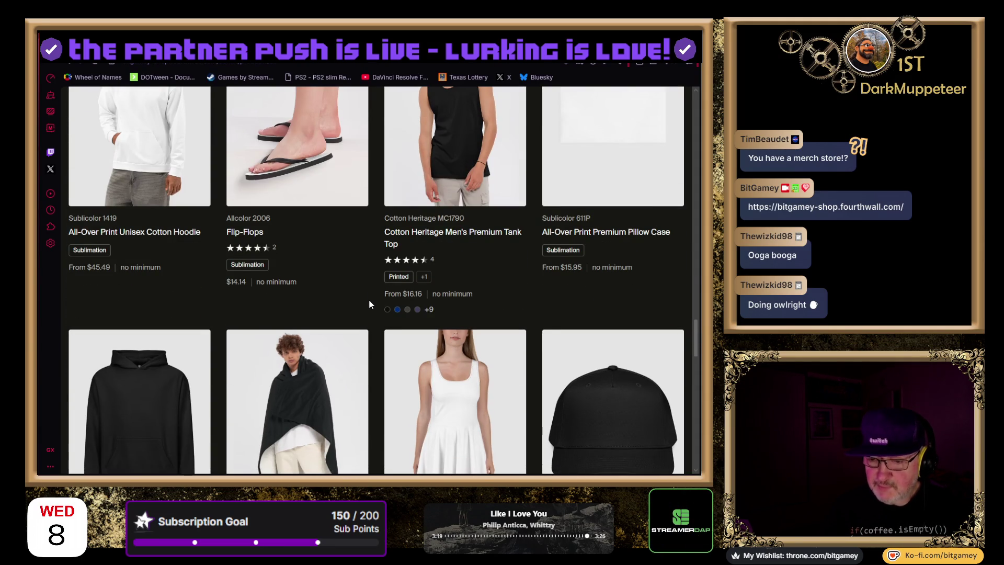
scroll(368, 303, down, 1)
scroll(369, 303, up, 3)
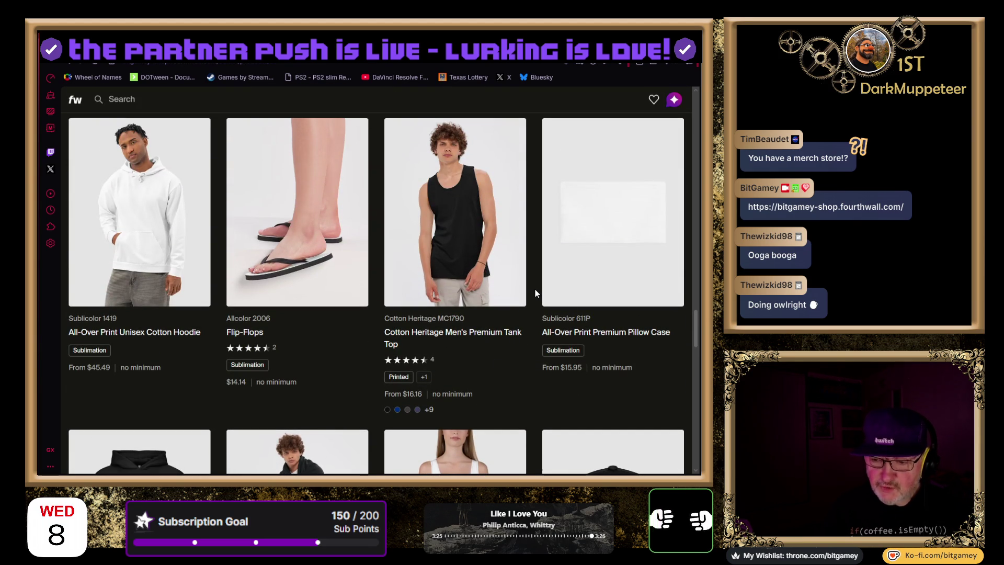
scroll(534, 290, down, 5)
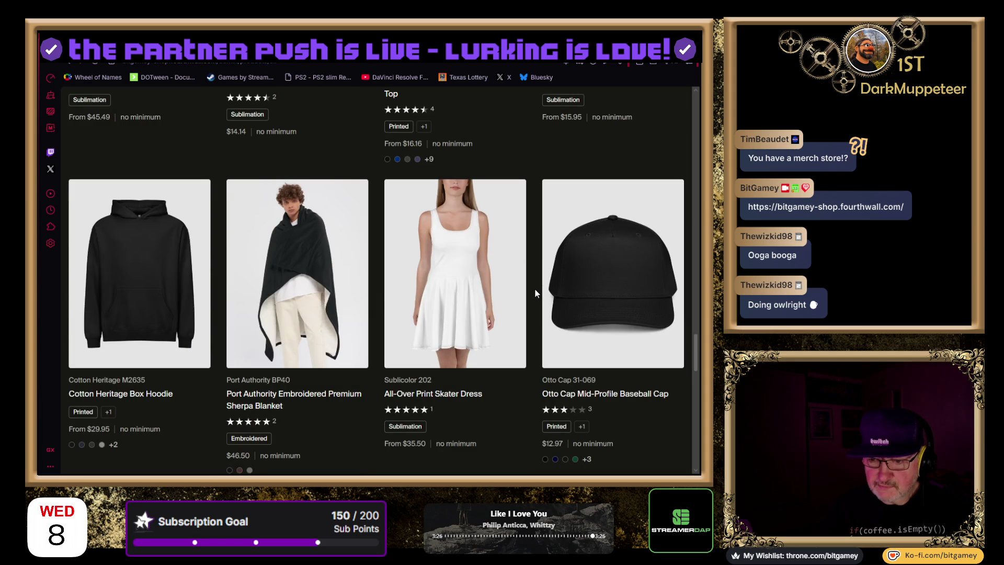
scroll(534, 290, down, 6)
scroll(534, 289, down, 10)
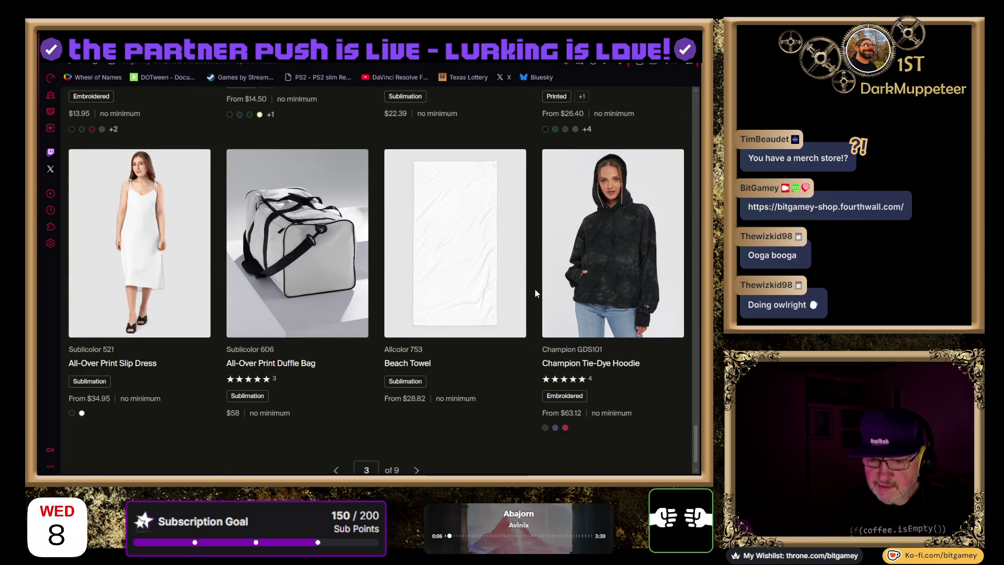
scroll(535, 290, down, 2)
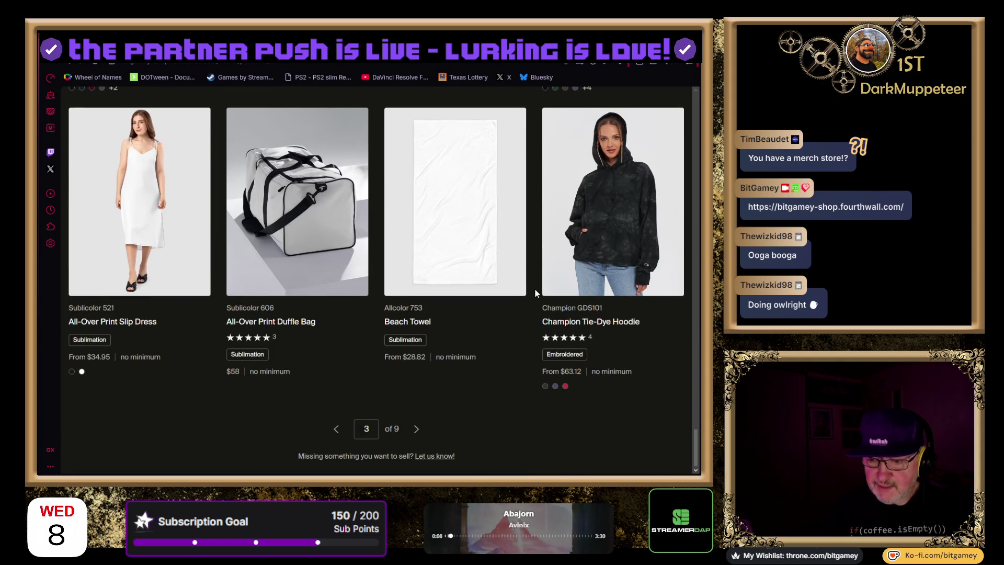
click(416, 429)
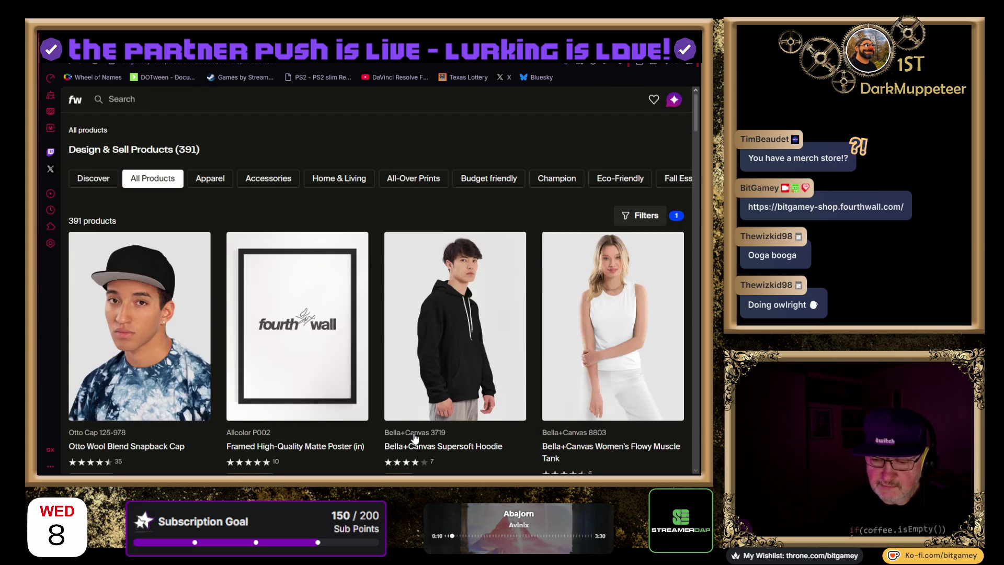
Scroll through page 4 of 9 and advance to the page starting with the Coozie Can Cooler
scroll(525, 240, down, 3)
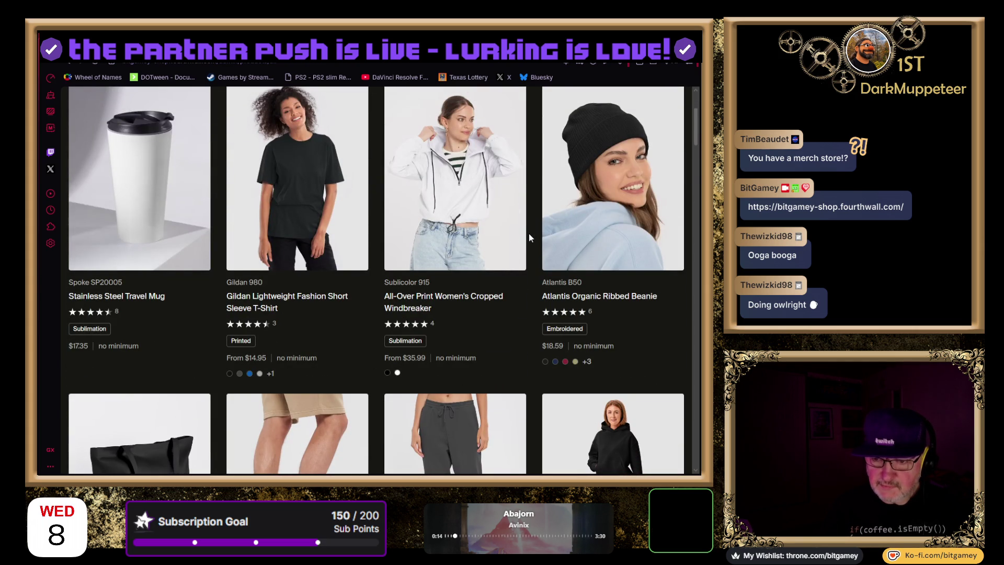
scroll(529, 236, down, 6)
scroll(529, 237, down, 8)
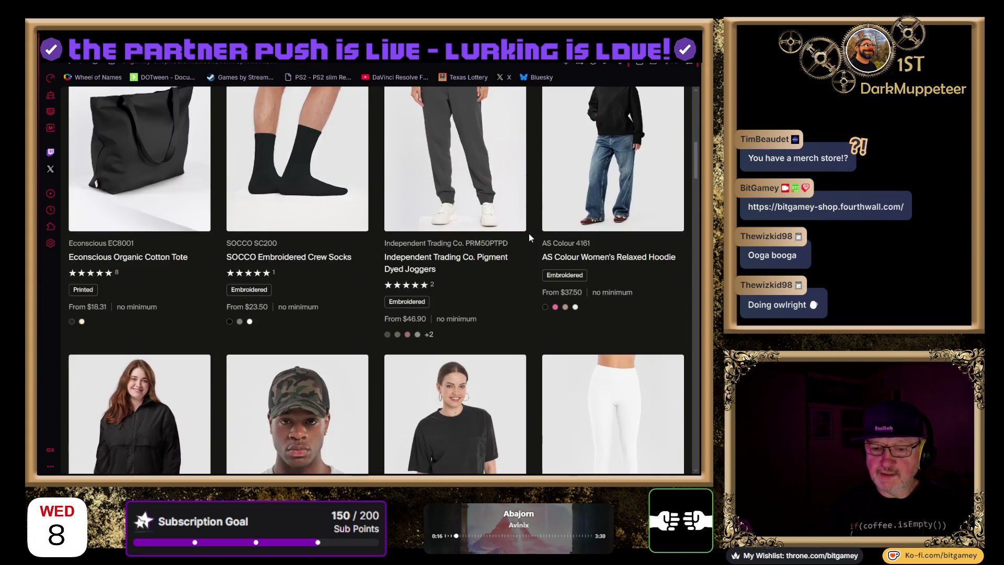
scroll(529, 235, down, 10)
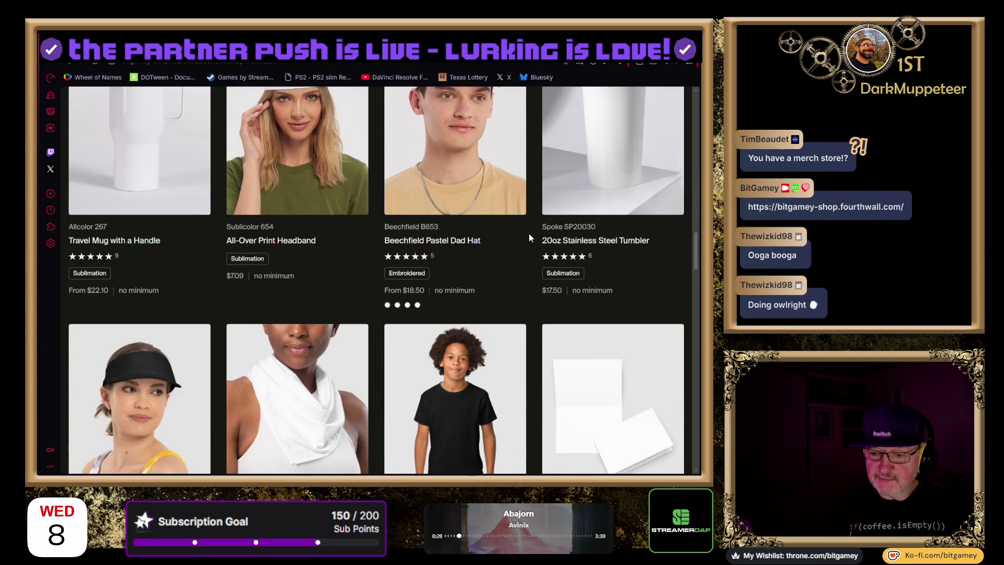
scroll(528, 233, down, 5)
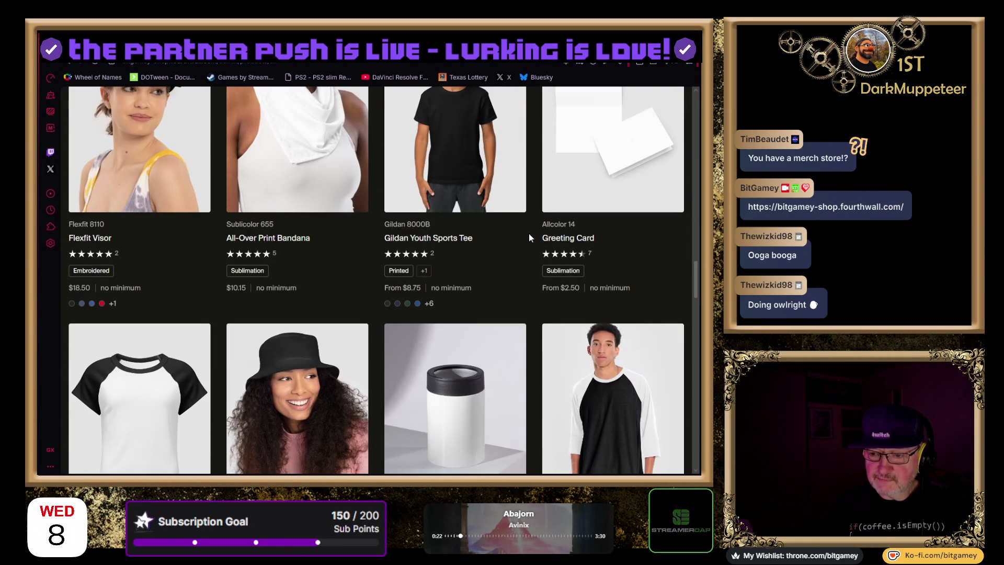
scroll(529, 233, down, 5)
scroll(535, 244, down, 5)
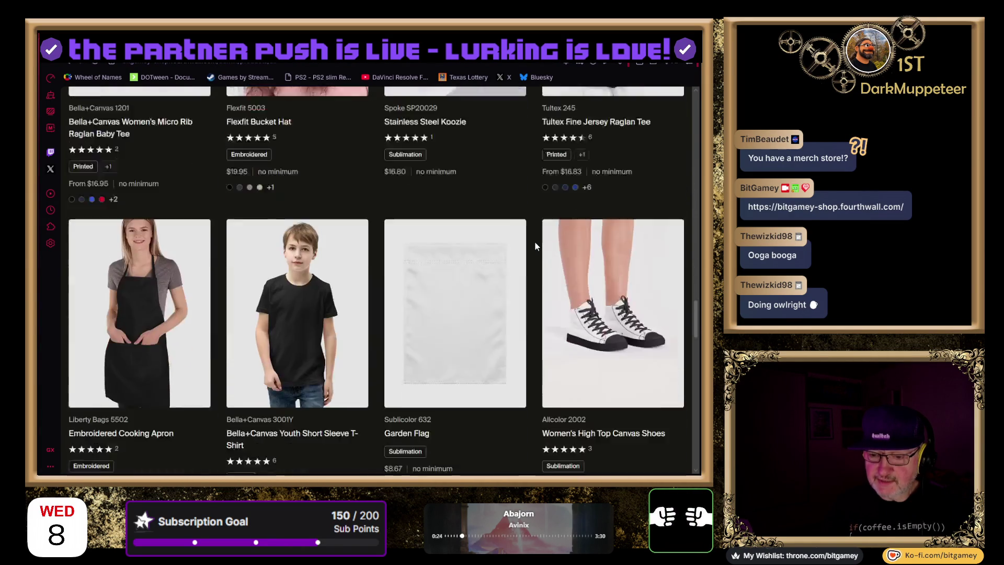
scroll(534, 244, down, 5)
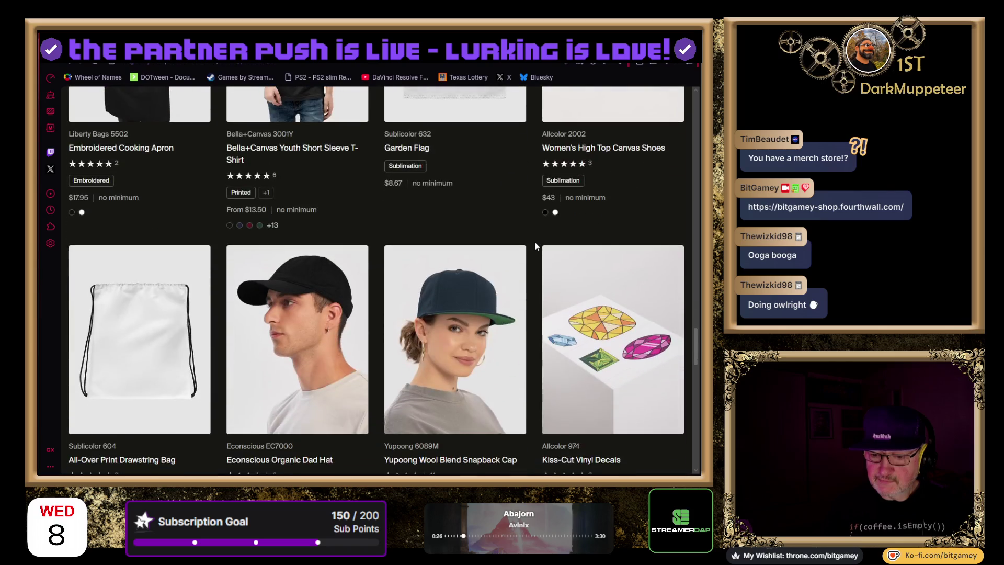
scroll(534, 244, down, 1)
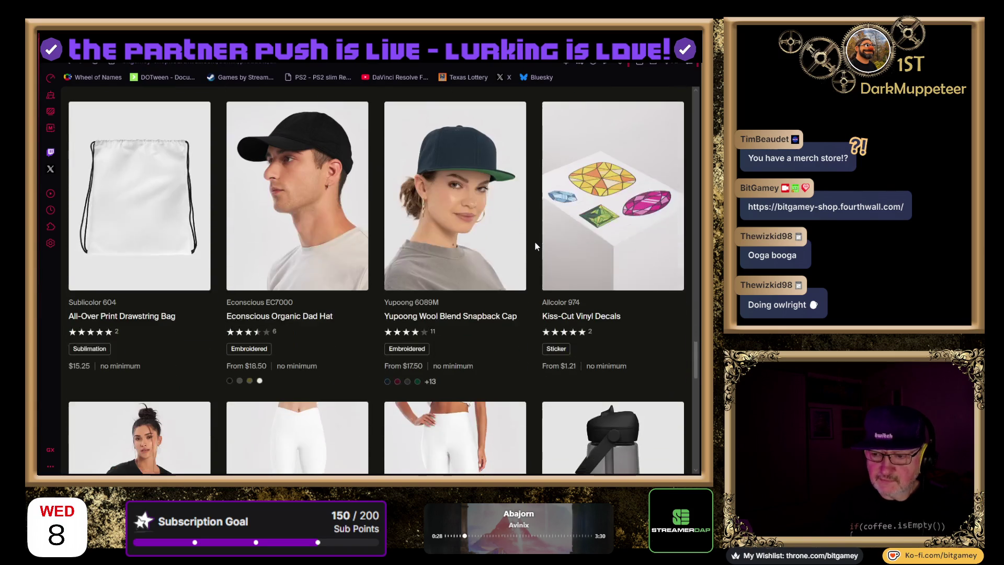
scroll(534, 243, down, 3)
scroll(536, 246, down, 2)
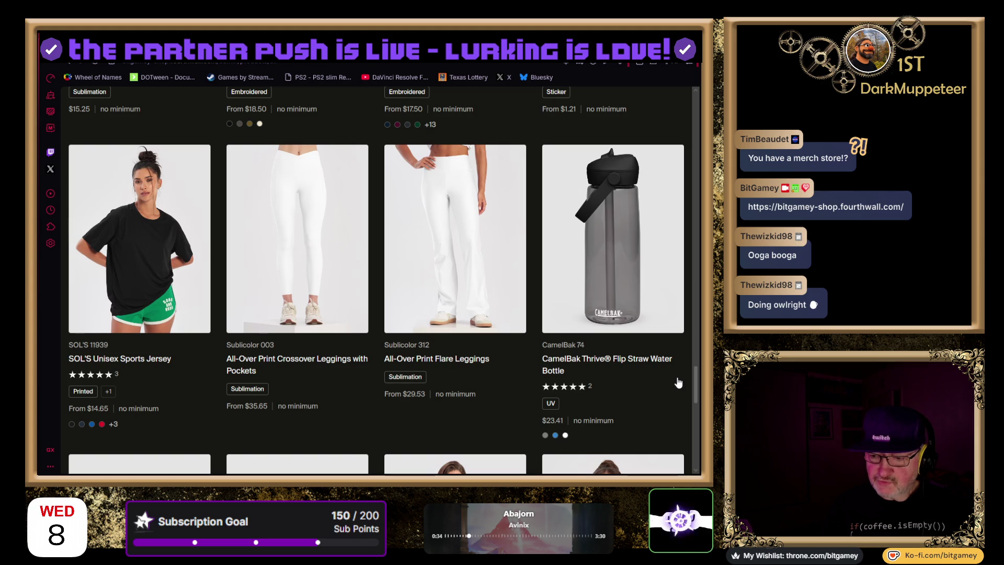
scroll(668, 382, down, 10)
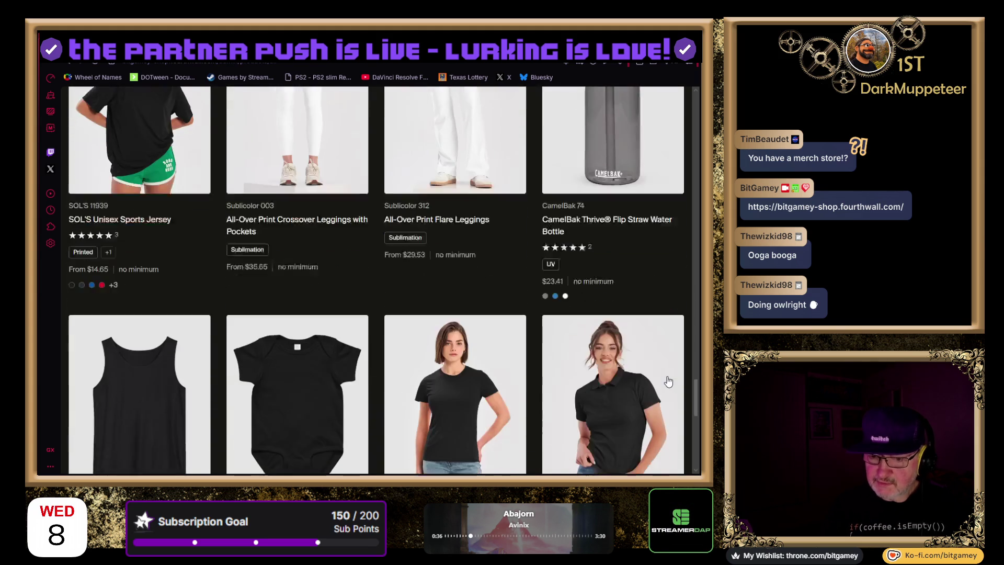
scroll(668, 382, down, 3)
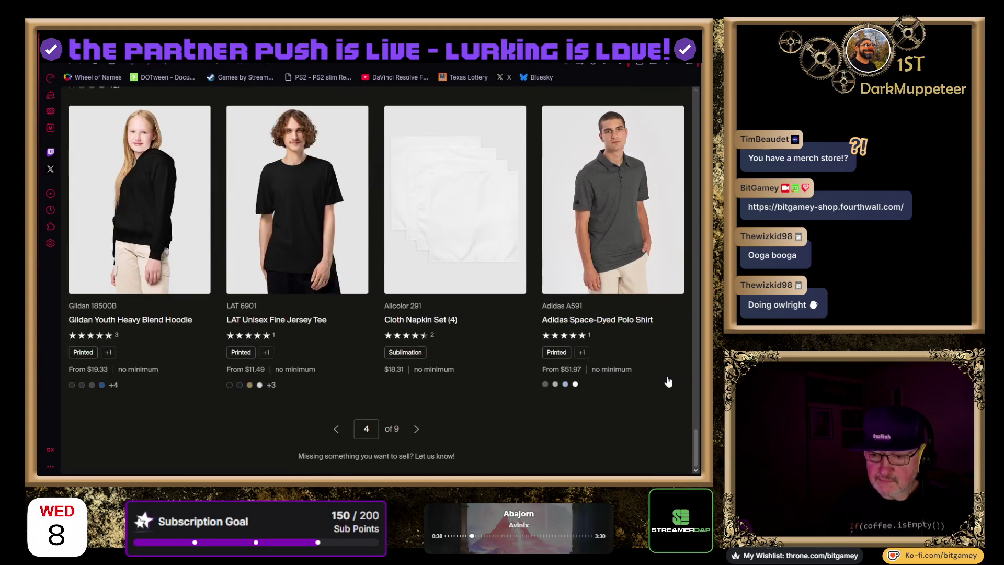
click(422, 431)
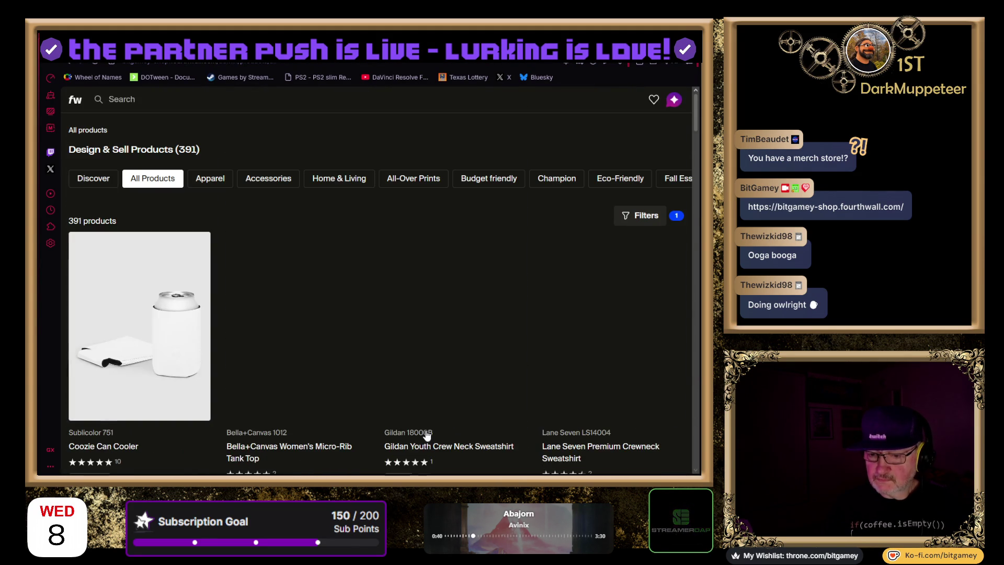
Scroll to the end of page 5 of 9, past the Desk Mat and Gildan Pique Polo Shirt
scroll(557, 360, down, 3)
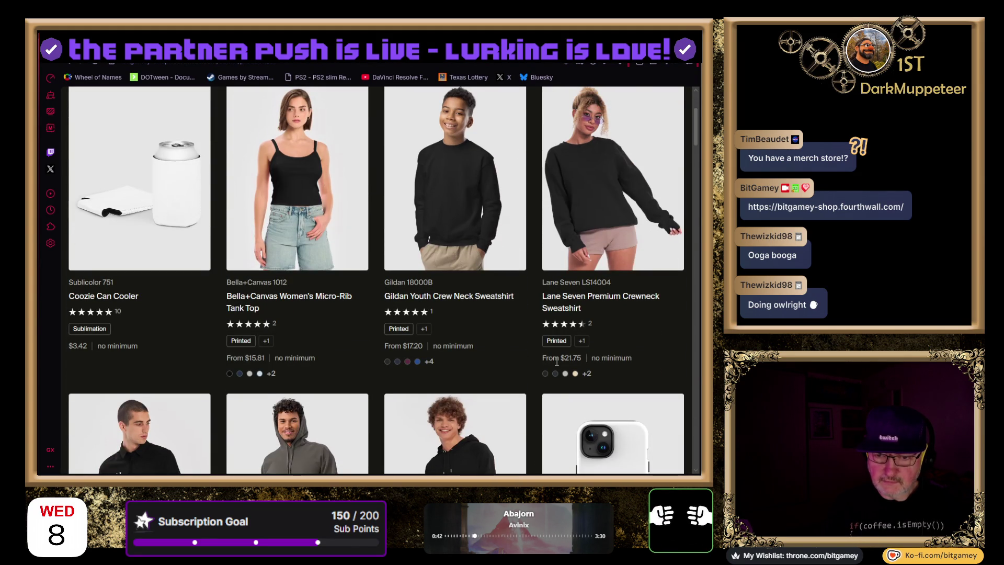
scroll(554, 359, down, 6)
scroll(551, 358, down, 5)
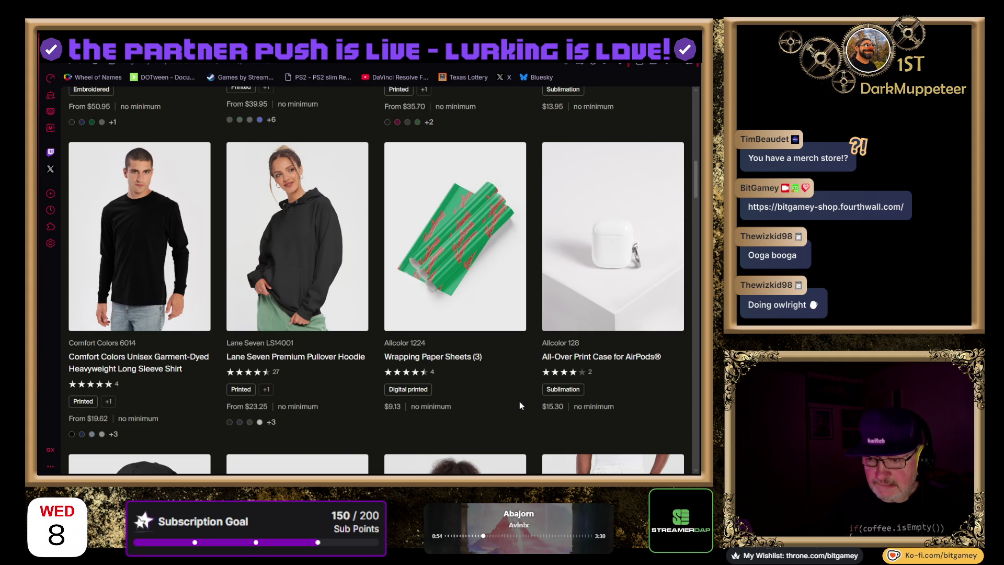
scroll(519, 400, down, 5)
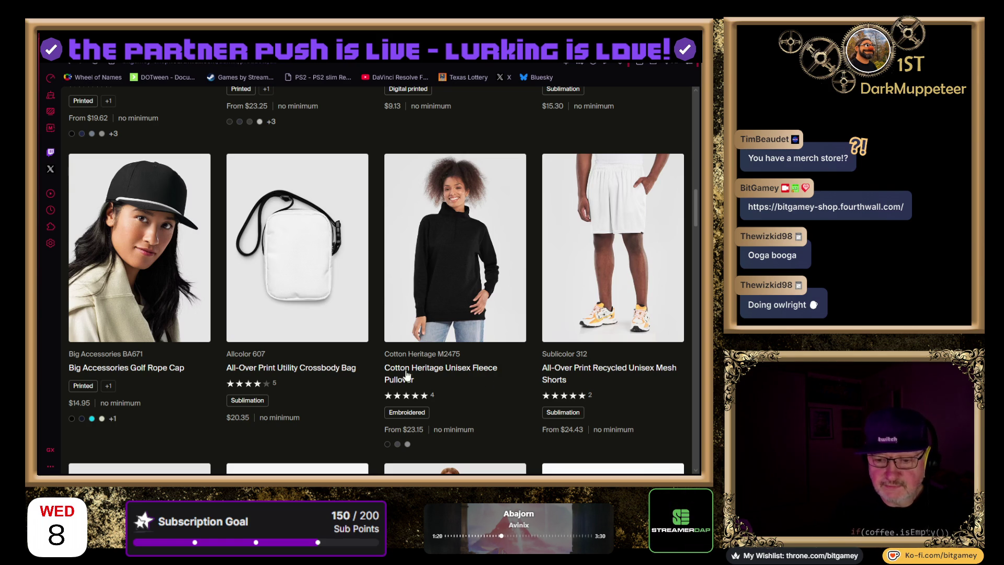
scroll(386, 367, down, 7)
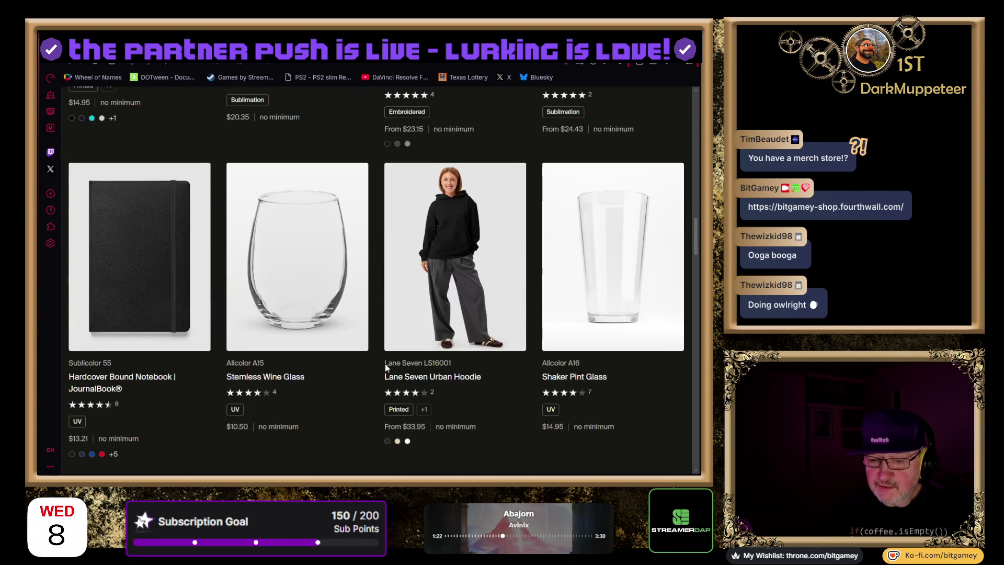
scroll(385, 364, down, 10)
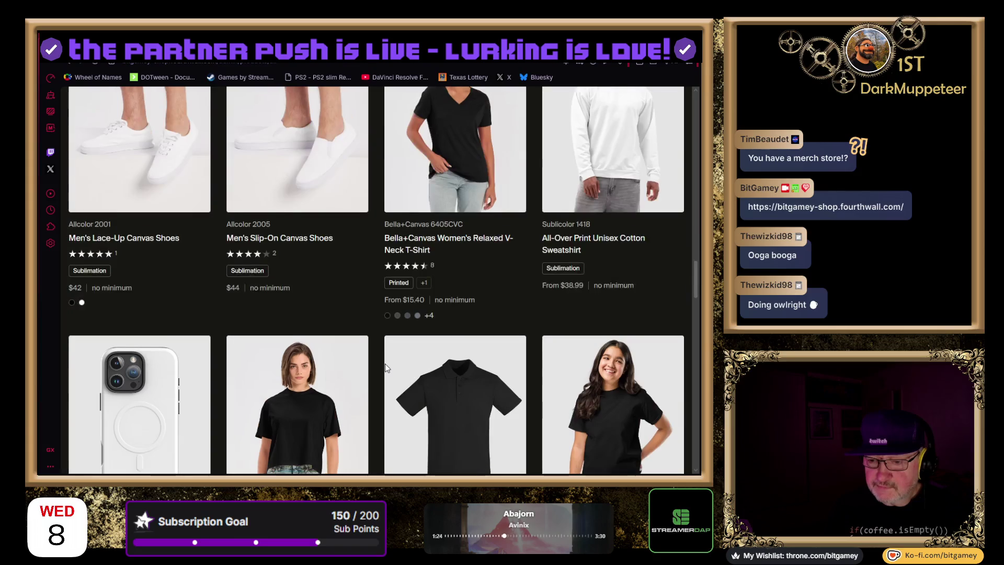
scroll(385, 364, down, 6)
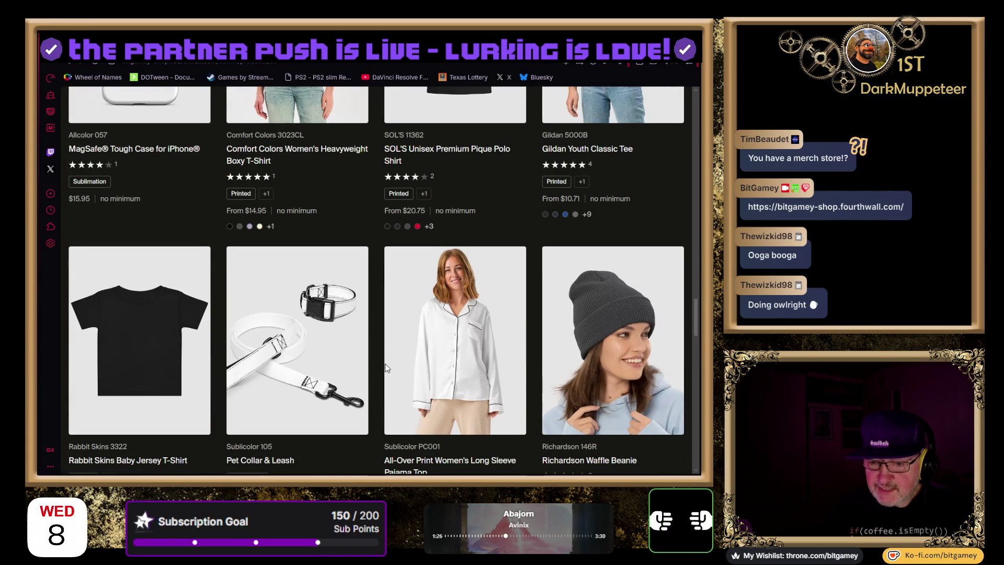
scroll(385, 368, down, 3)
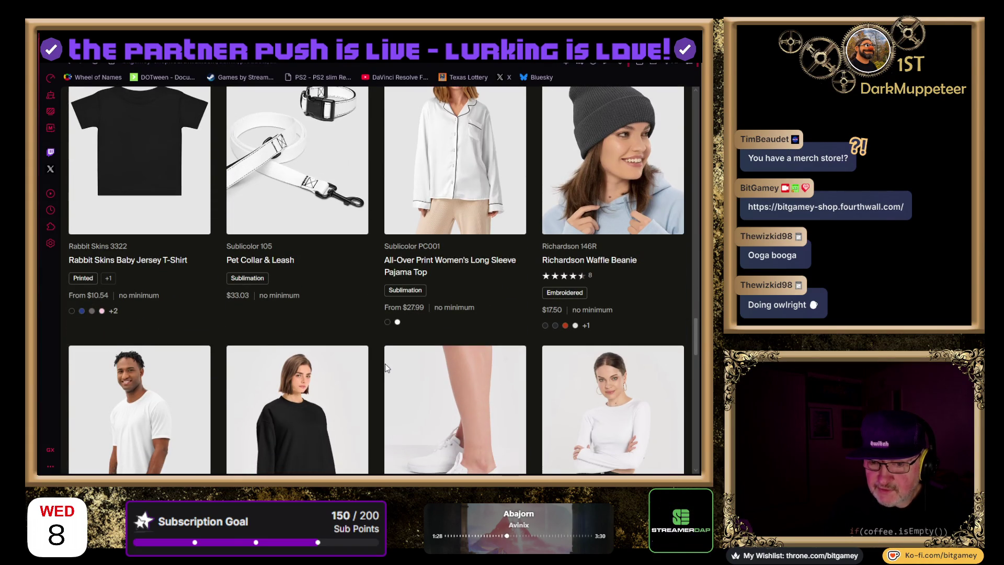
scroll(385, 367, down, 7)
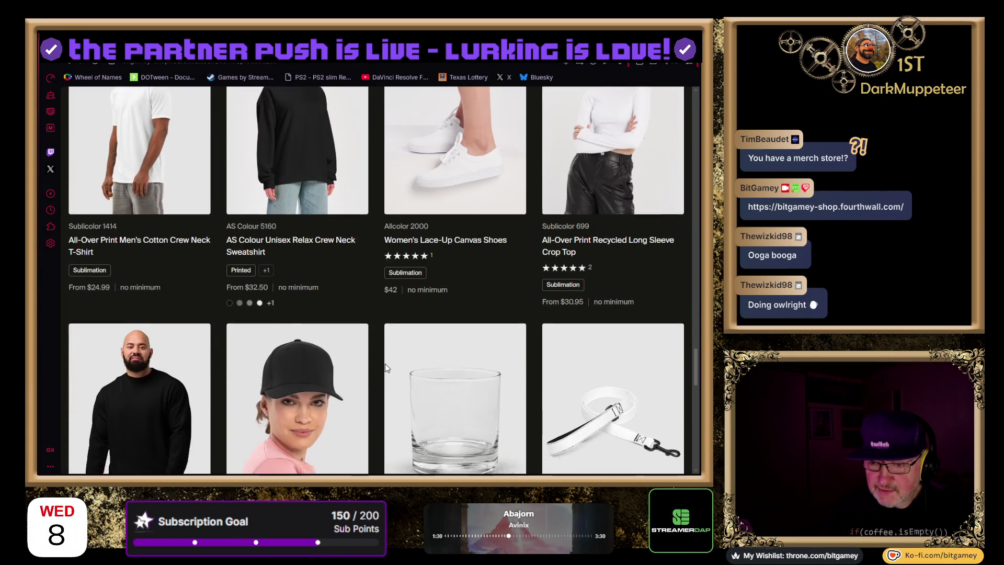
scroll(385, 364, down, 1)
scroll(387, 369, down, 1)
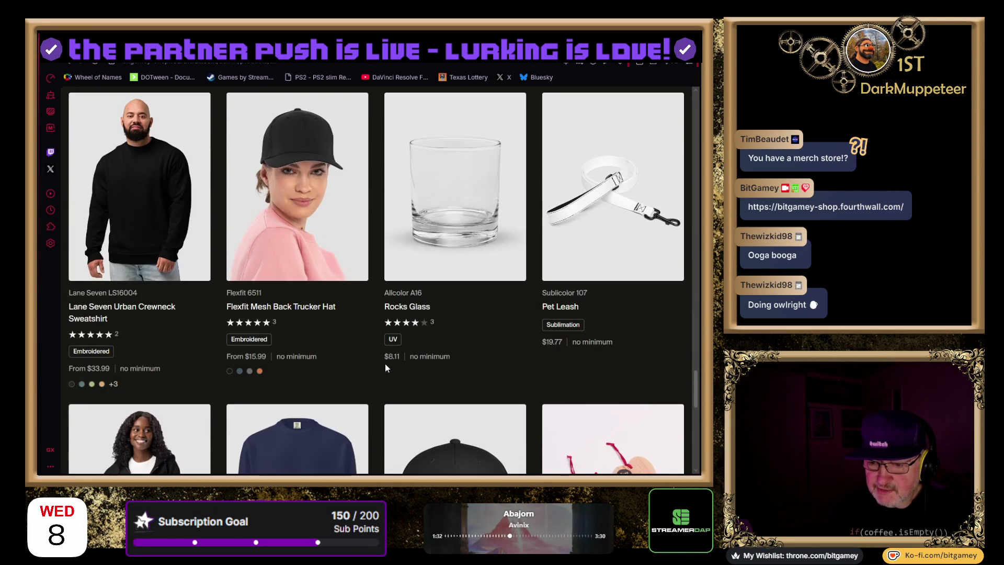
scroll(385, 368, down, 5)
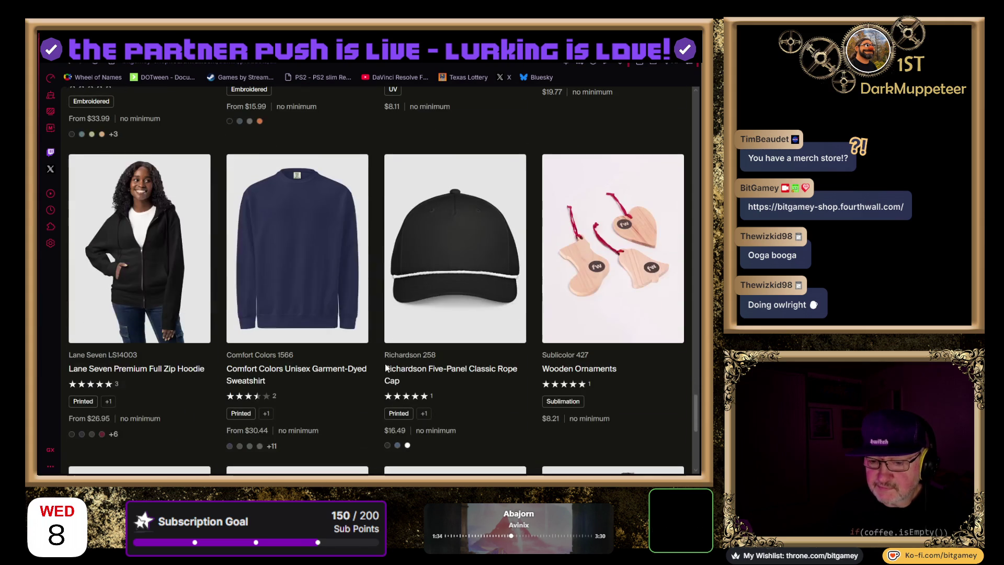
scroll(386, 366, down, 1)
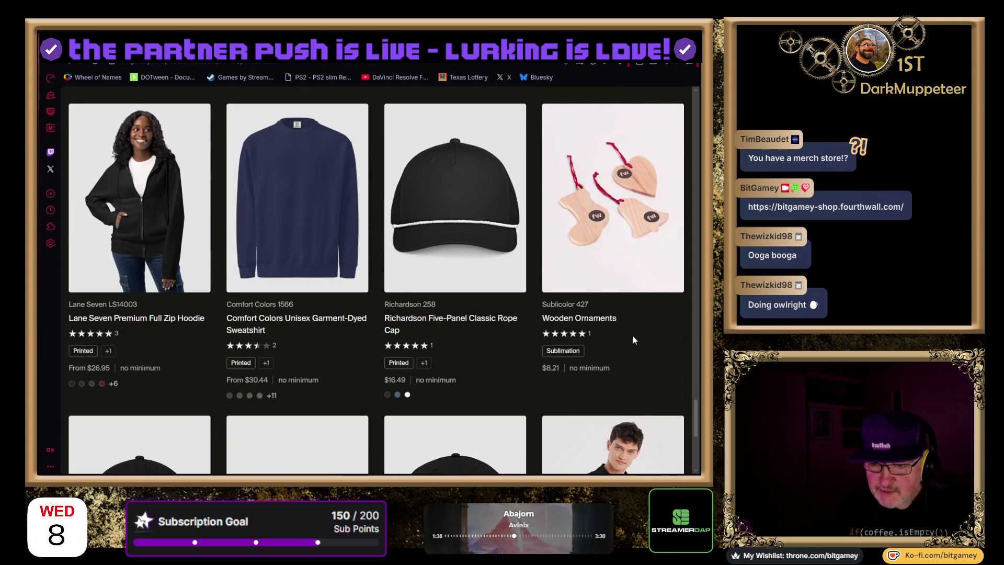
scroll(630, 337, down, 6)
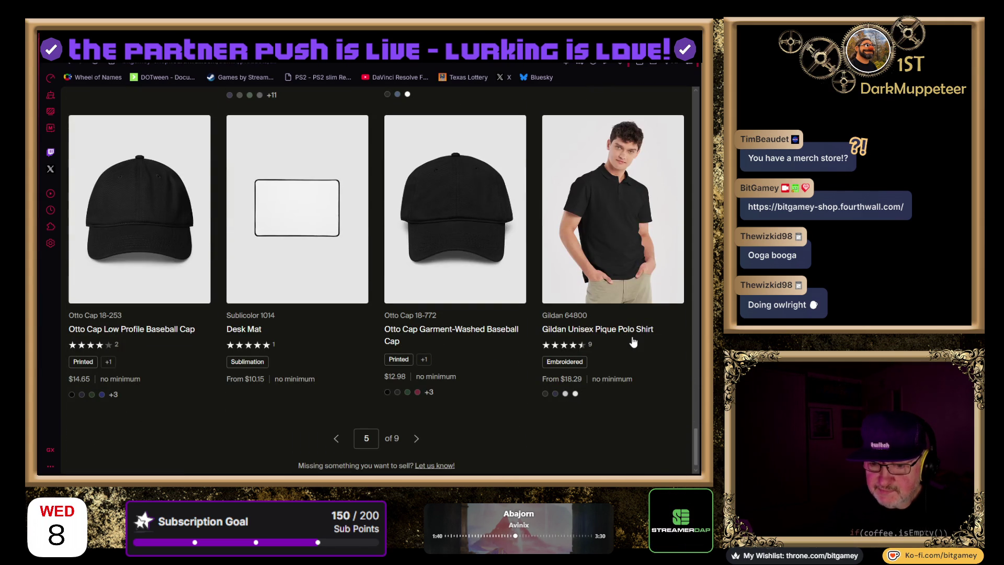
scroll(601, 340, down, 1)
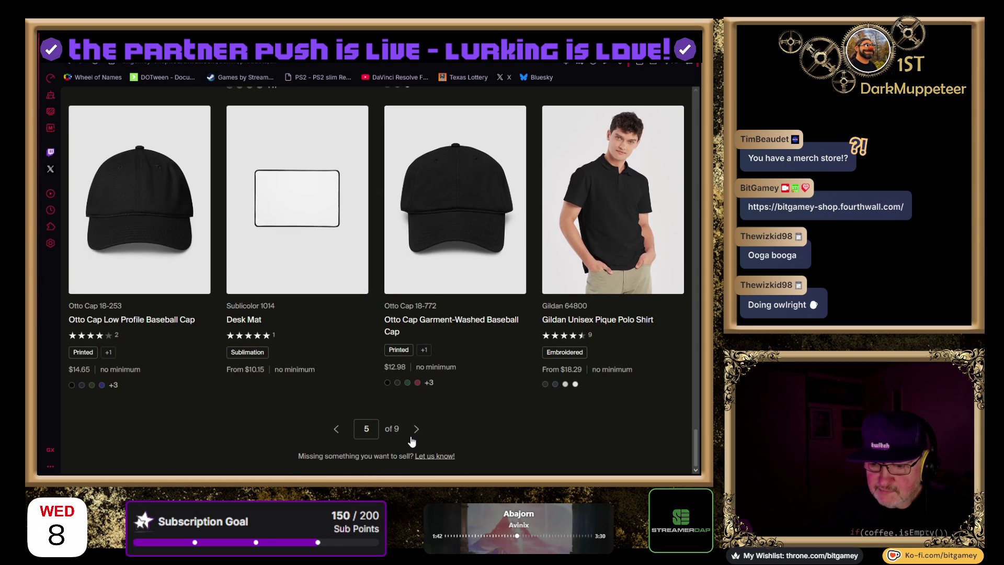
Move to page 6, scroll through all its products, then advance to page 7
click(416, 430)
scroll(497, 356, down, 9)
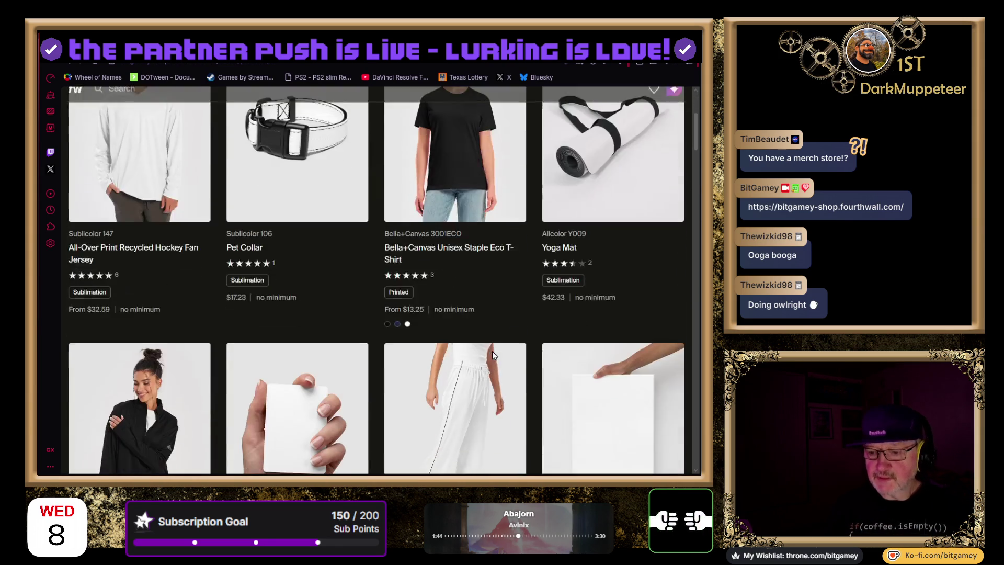
scroll(521, 319, down, 6)
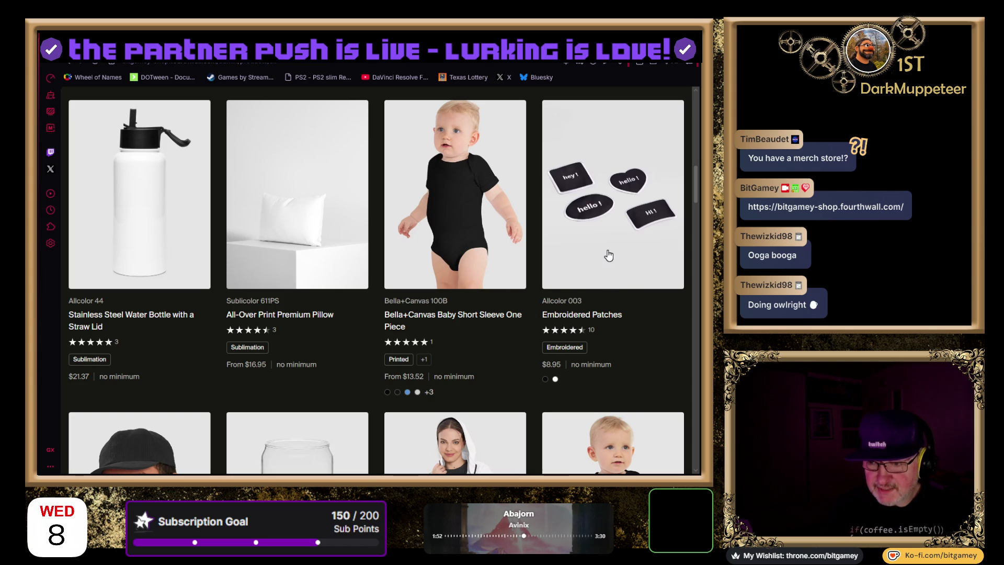
scroll(611, 253, down, 1)
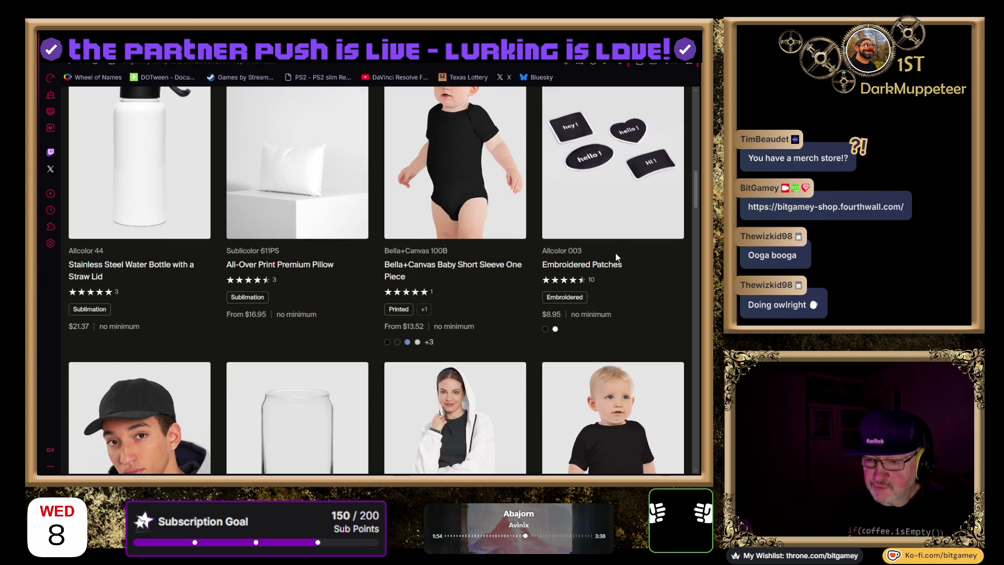
scroll(615, 244, down, 7)
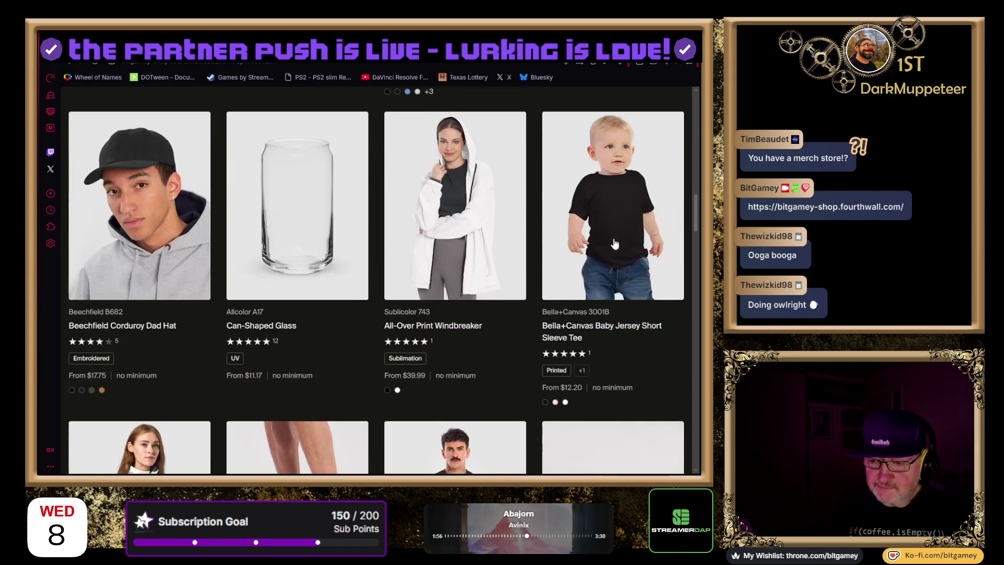
scroll(615, 243, down, 4)
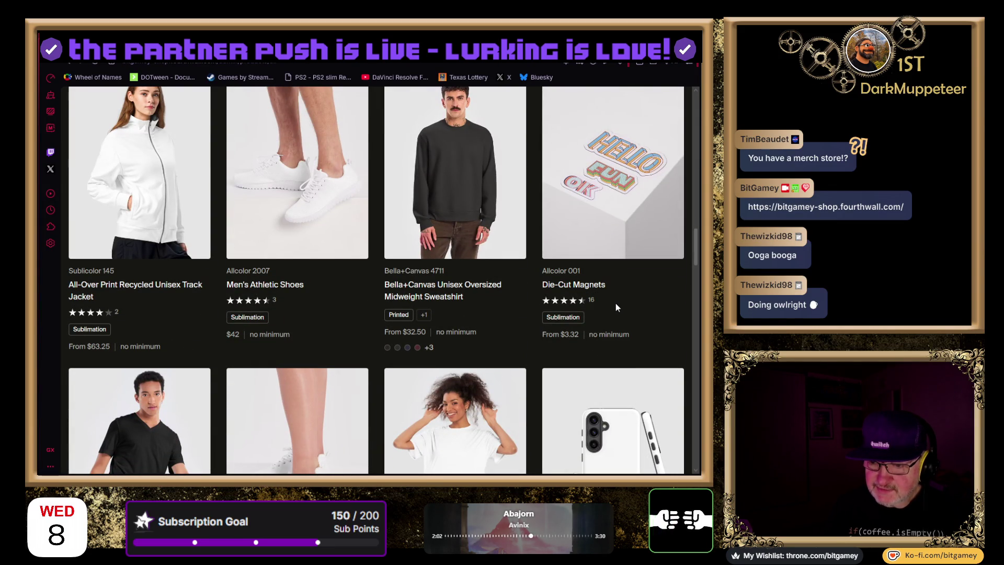
scroll(616, 307, down, 7)
scroll(619, 307, down, 7)
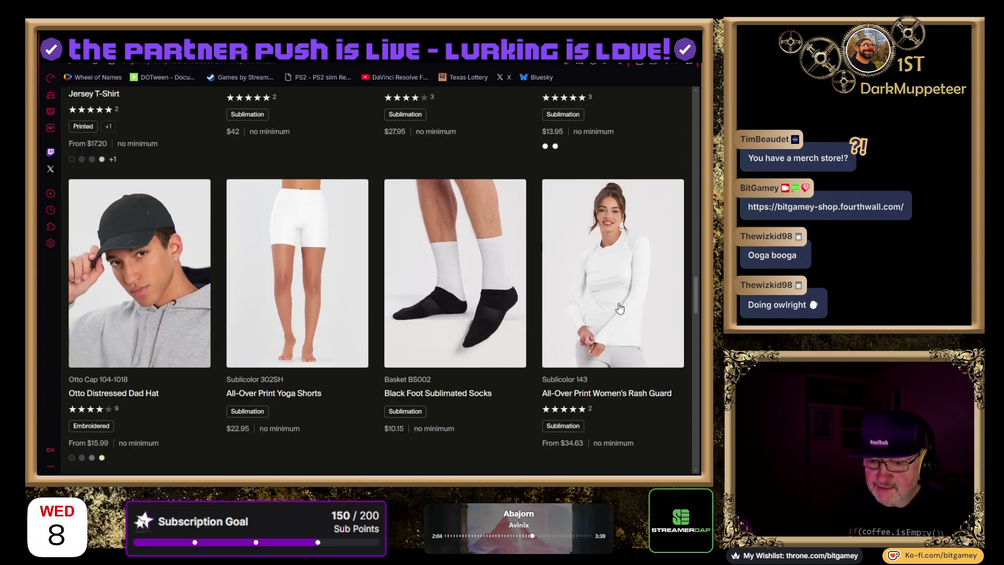
scroll(619, 307, down, 10)
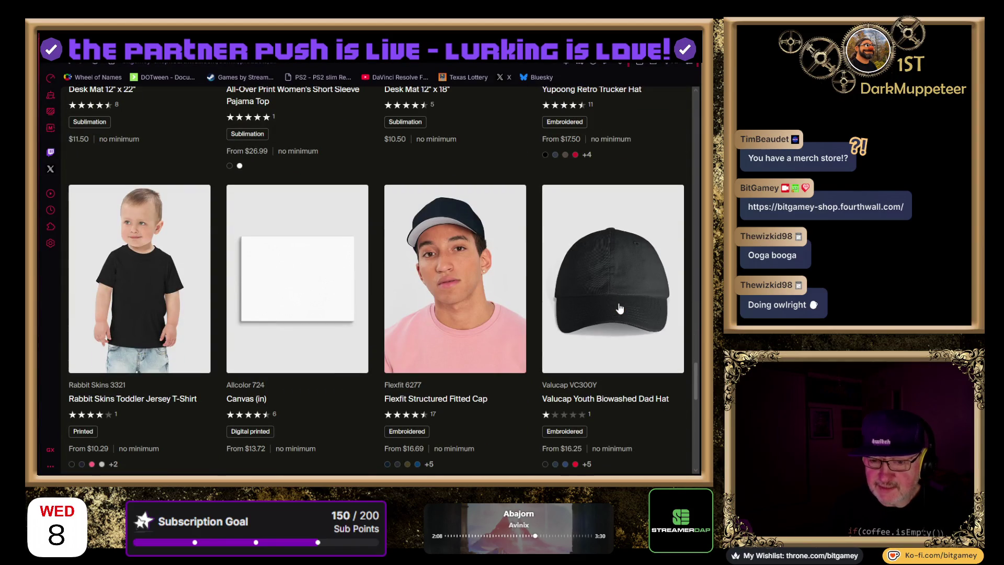
scroll(619, 308, down, 10)
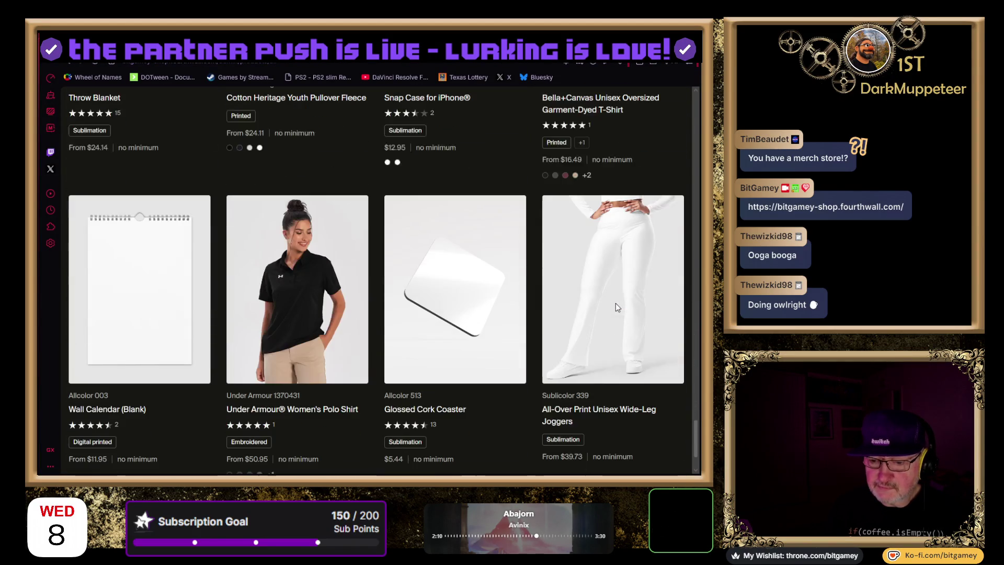
scroll(636, 295, down, 5)
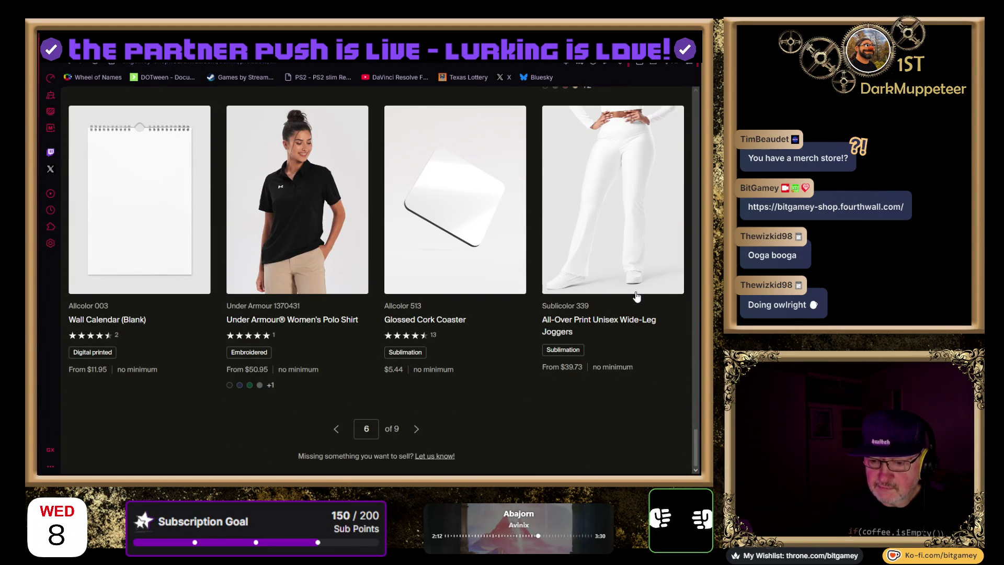
click(418, 428)
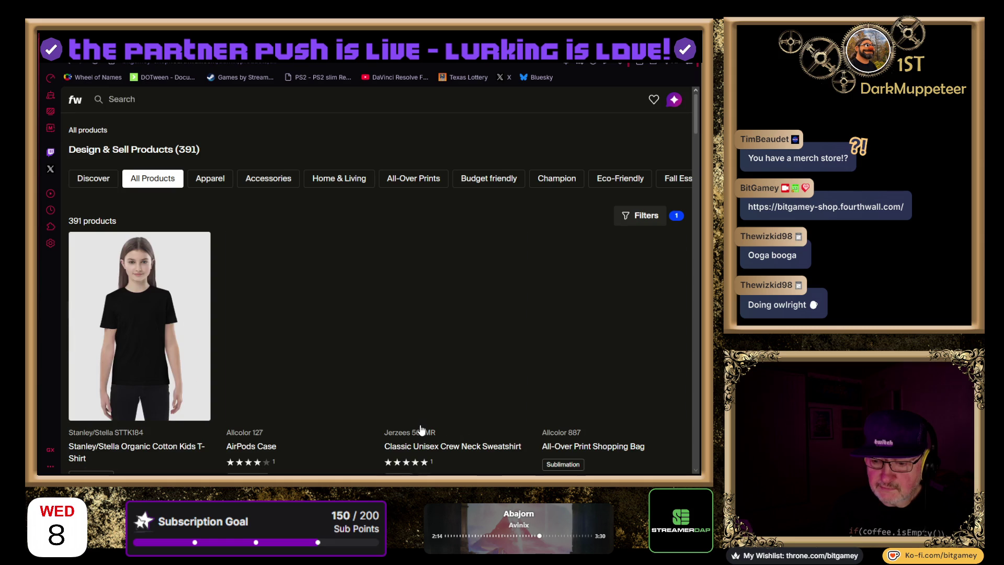
scroll(492, 331, down, 7)
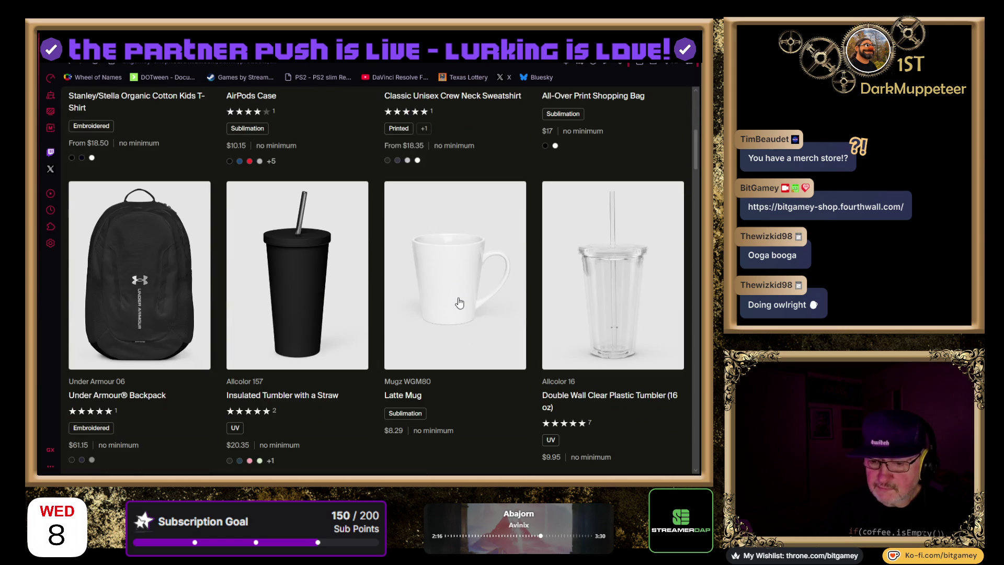
scroll(459, 302, down, 2)
scroll(459, 302, down, 10)
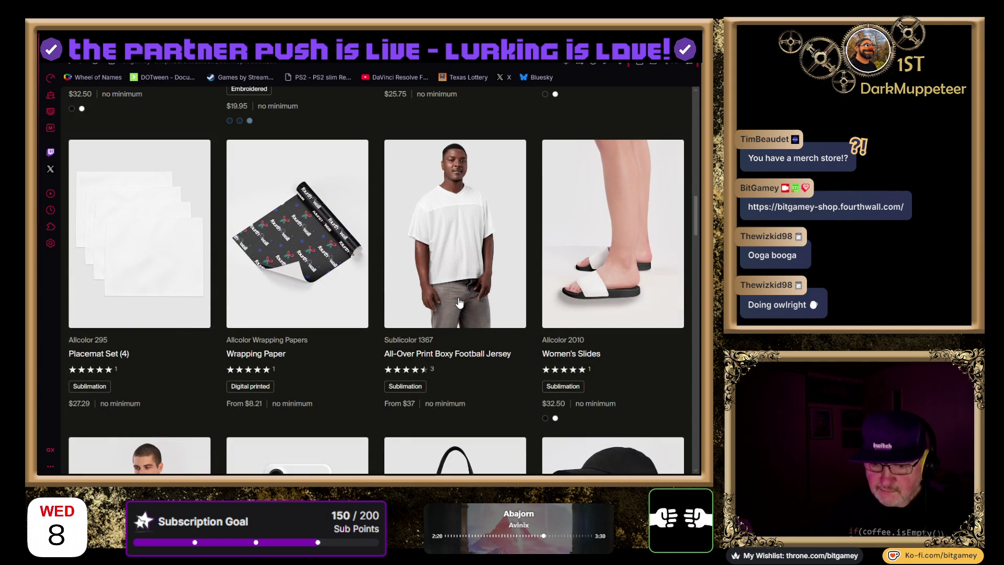
scroll(459, 302, down, 2)
scroll(456, 299, down, 10)
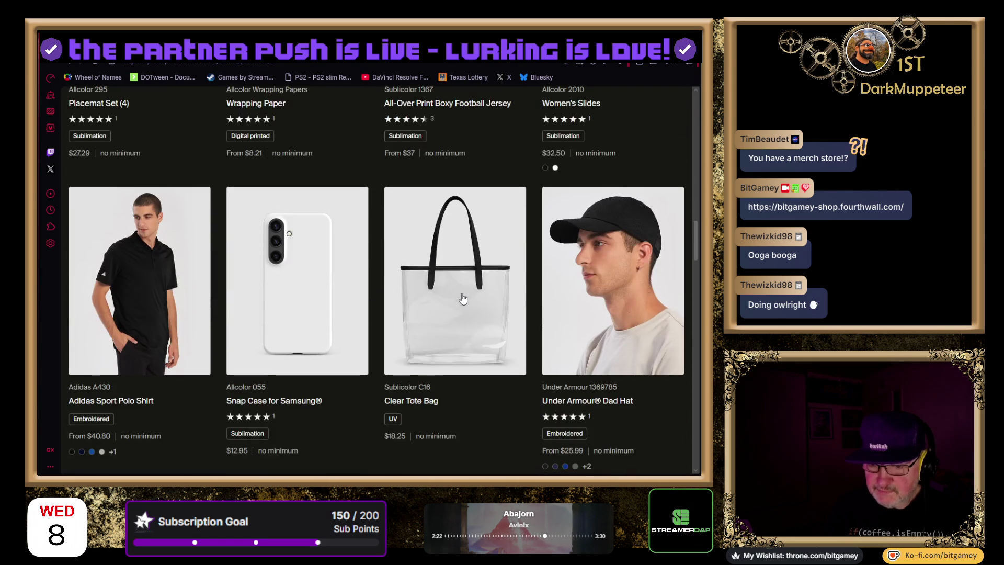
scroll(462, 299, down, 5)
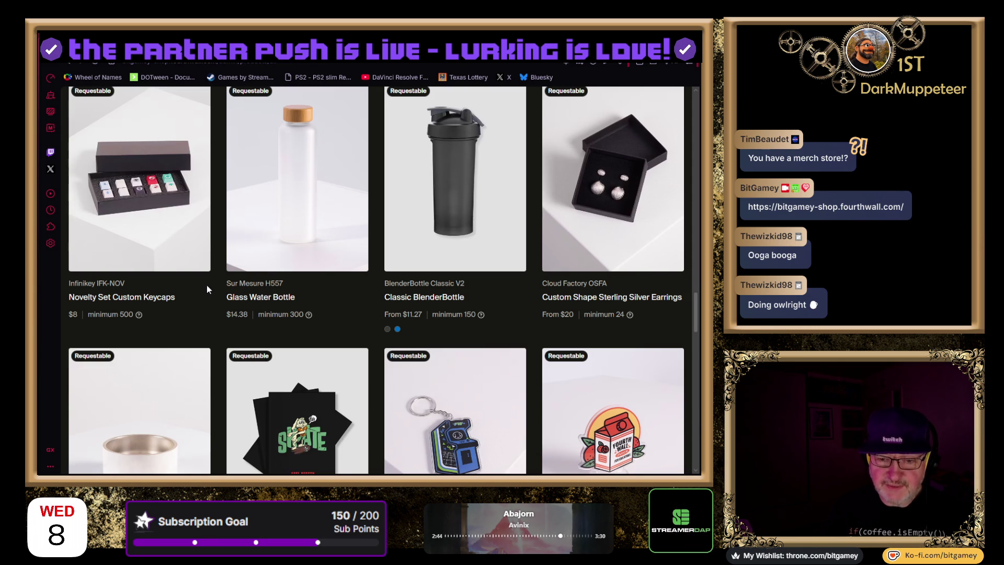
scroll(207, 287, down, 2)
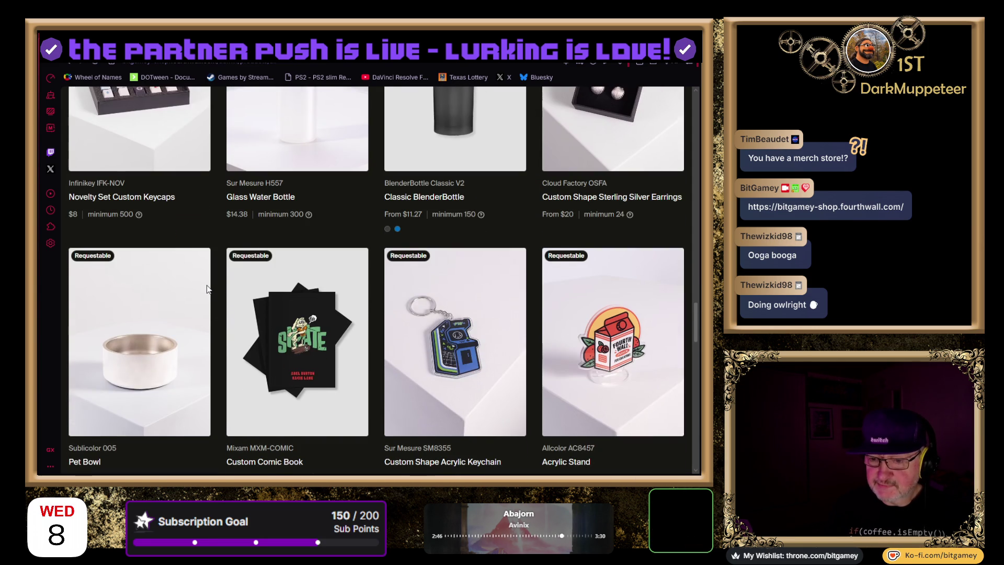
scroll(208, 289, down, 1)
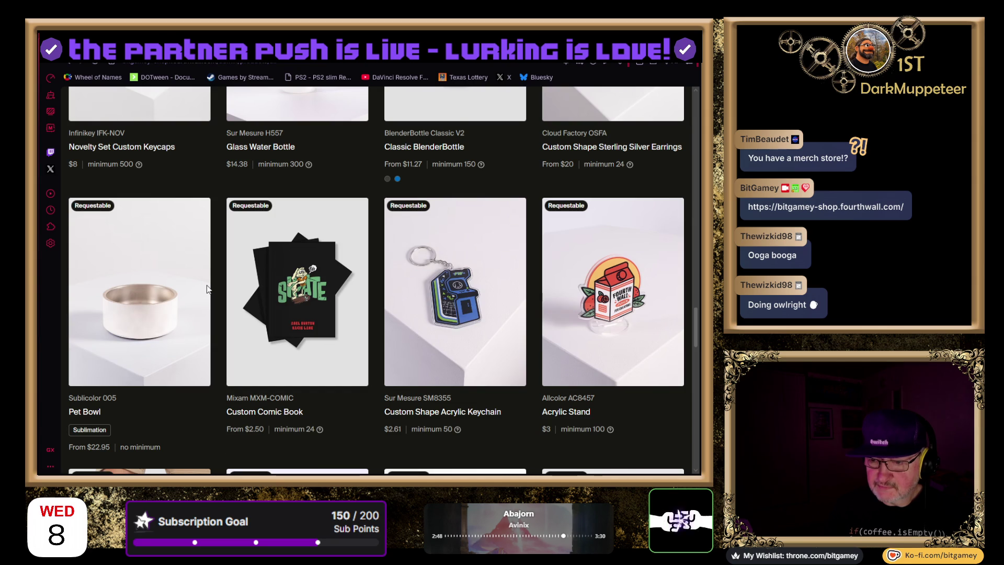
scroll(207, 289, down, 1)
scroll(207, 289, down, 3)
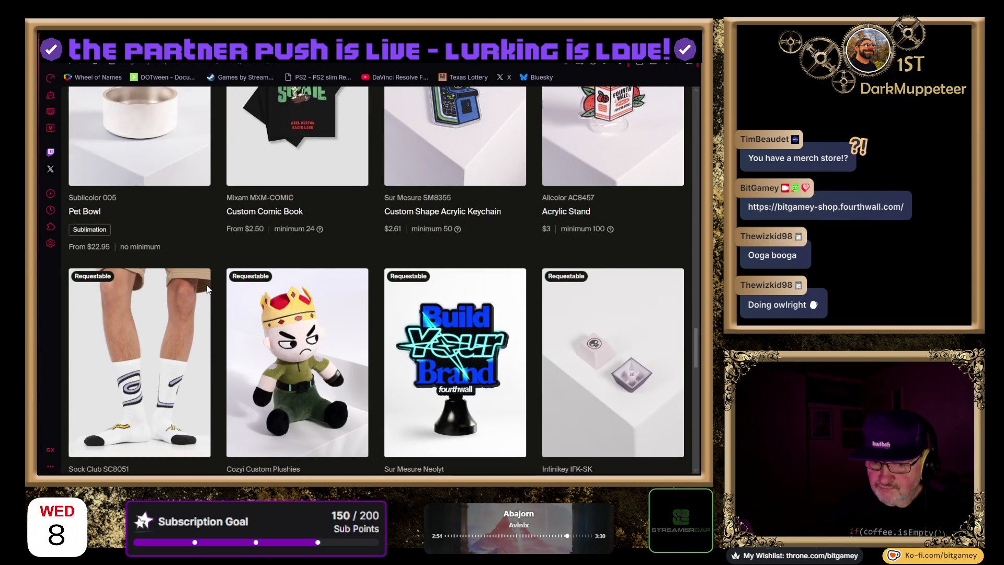
scroll(206, 284, up, 1)
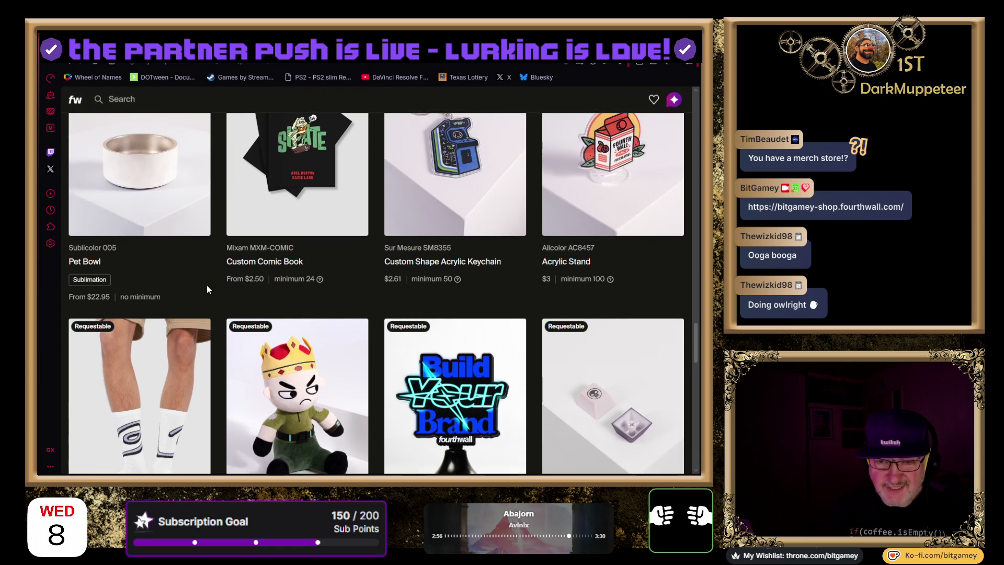
scroll(208, 297, down, 3)
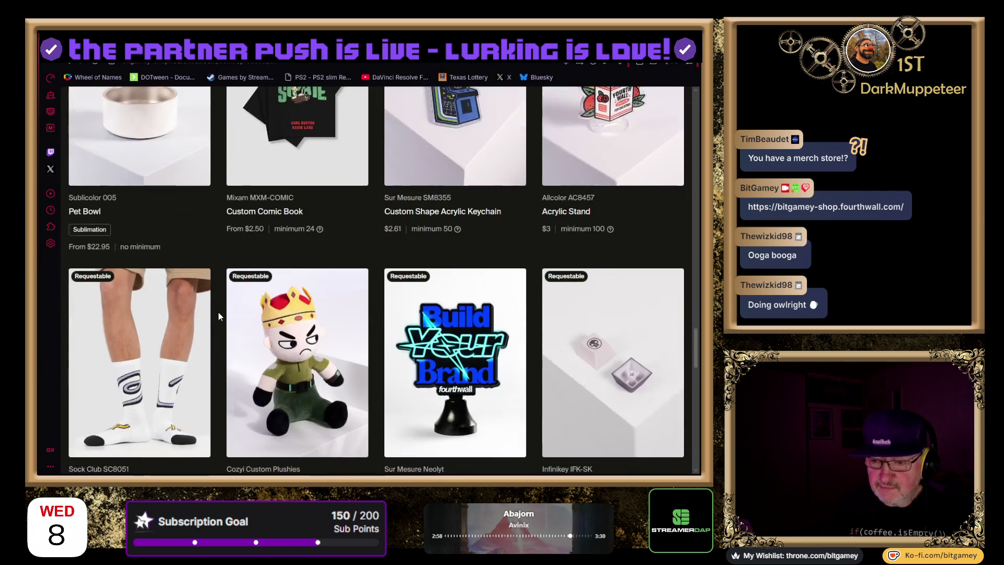
scroll(214, 315, down, 2)
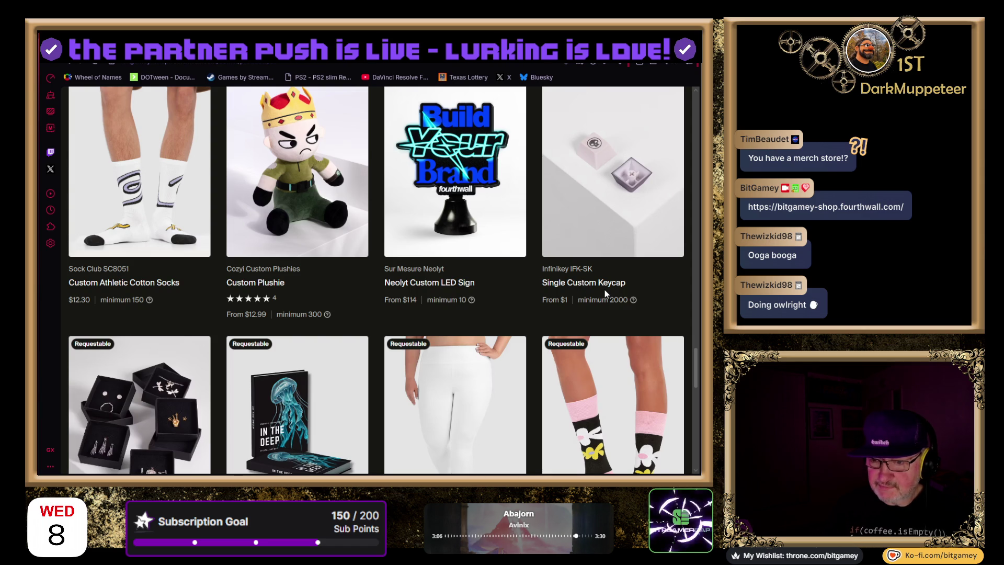
scroll(496, 312, down, 4)
scroll(500, 315, down, 1)
scroll(500, 317, down, 4)
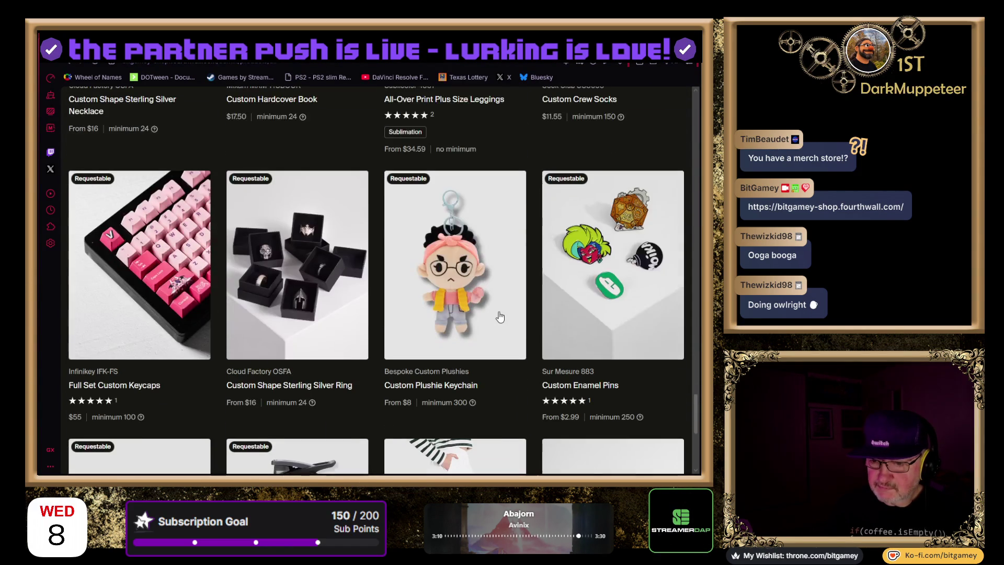
scroll(500, 316, down, 1)
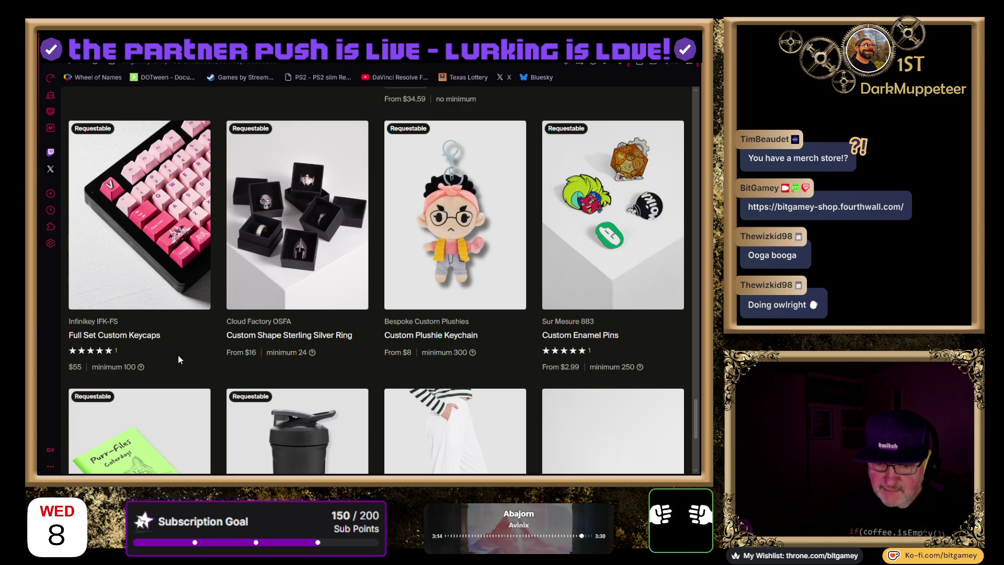
scroll(214, 372, down, 1)
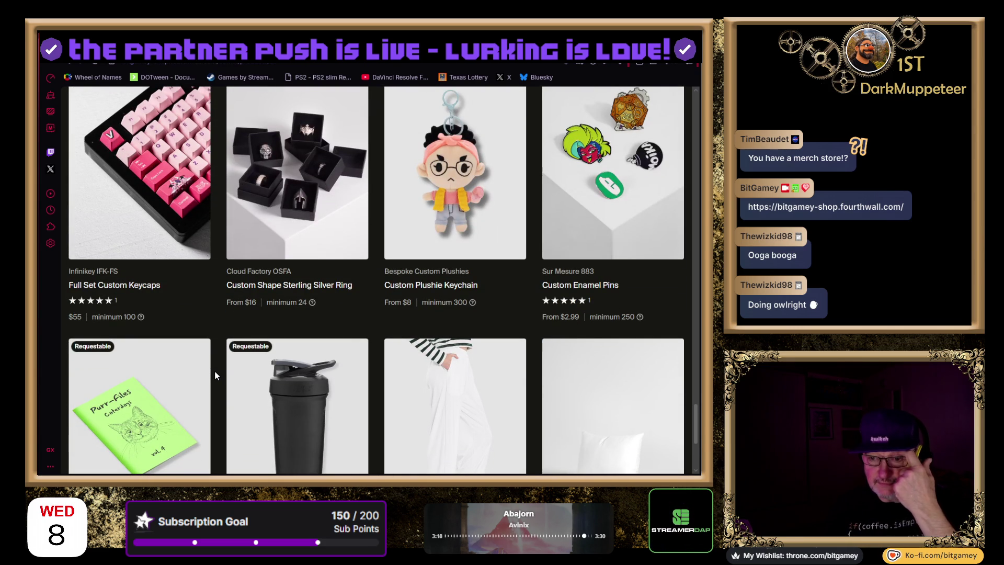
scroll(215, 372, down, 4)
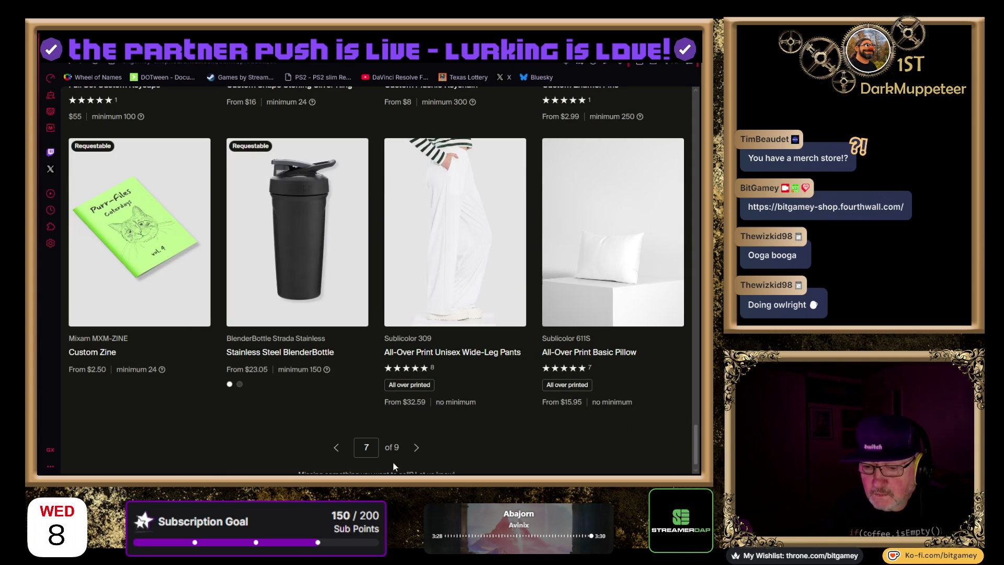
click(417, 448)
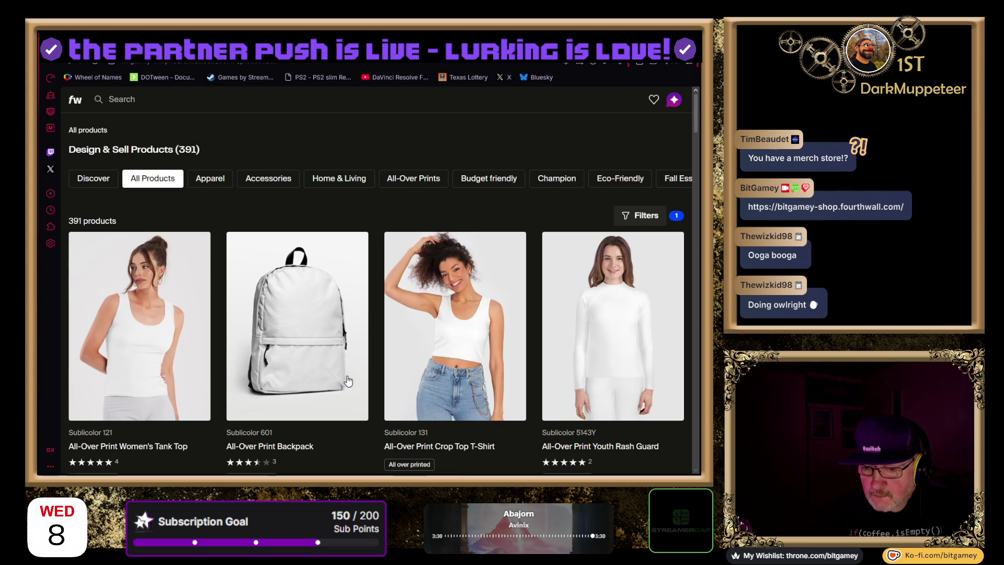
Scroll through the products on page 8 of the catalog
scroll(351, 356, down, 10)
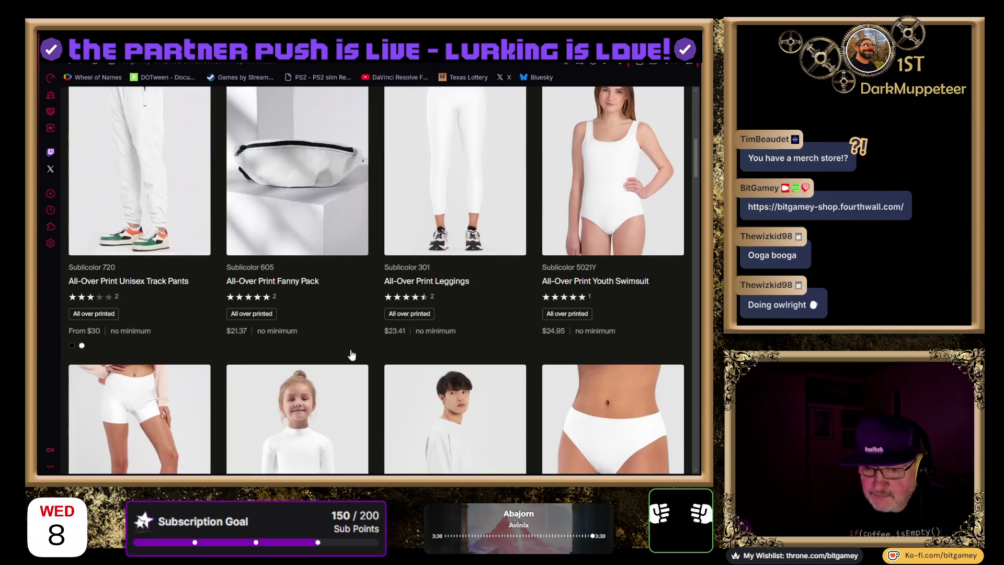
scroll(349, 353, down, 10)
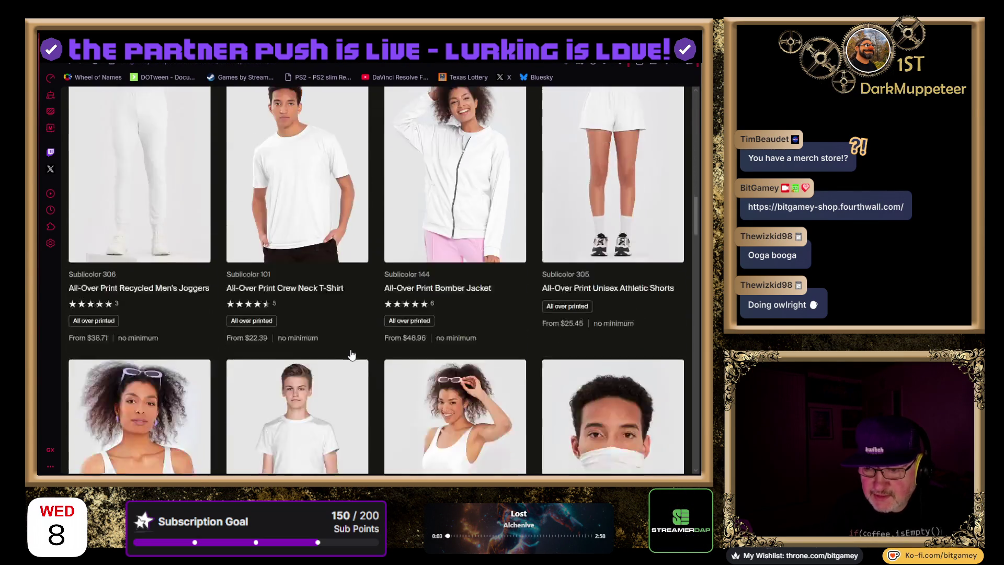
scroll(351, 355, down, 8)
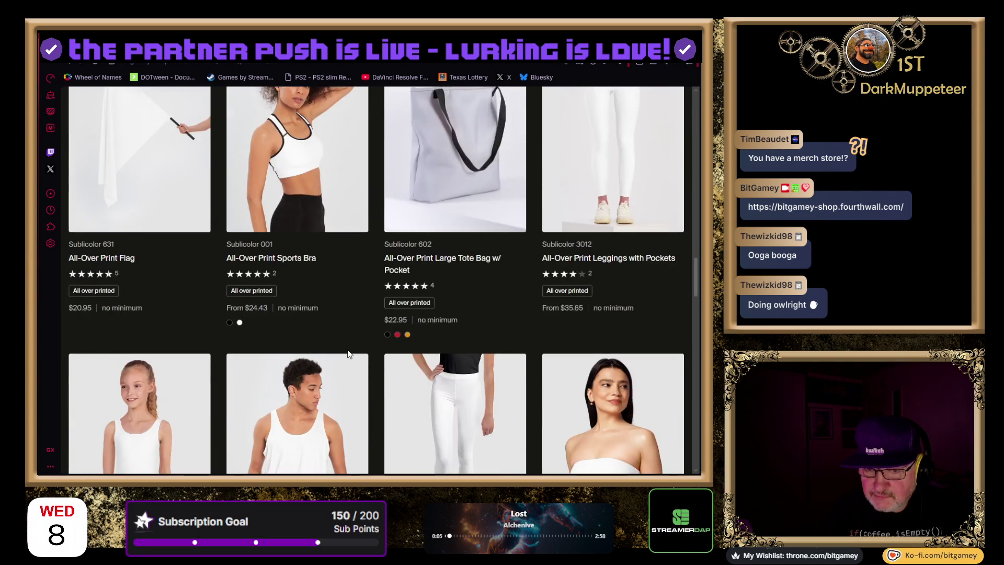
scroll(350, 350, down, 12)
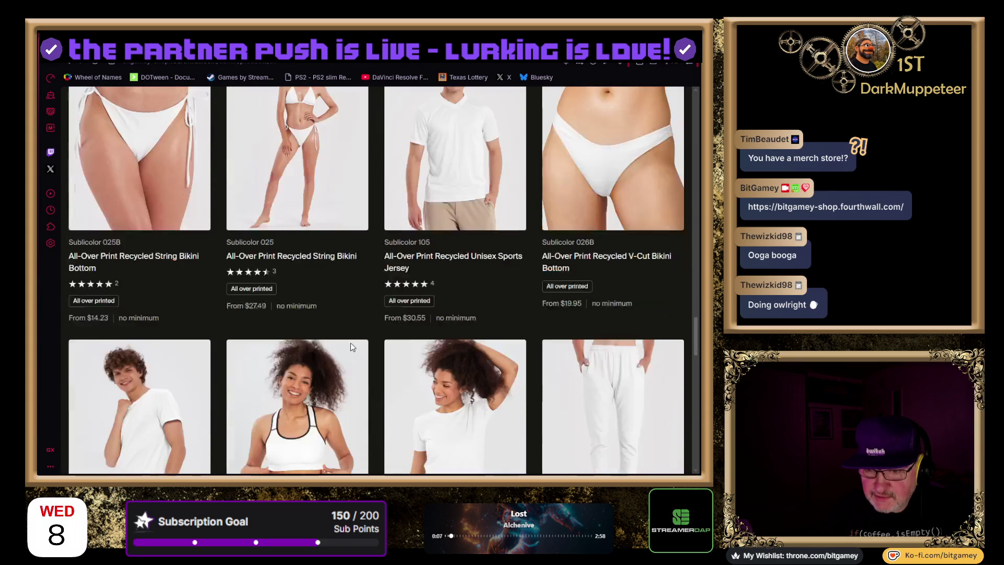
scroll(351, 345, down, 9)
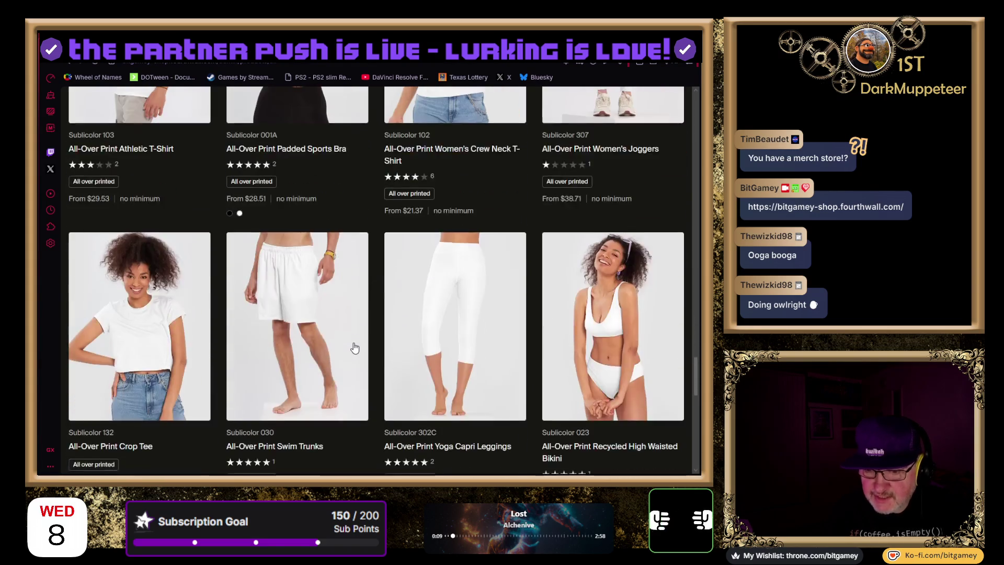
scroll(354, 348, down, 10)
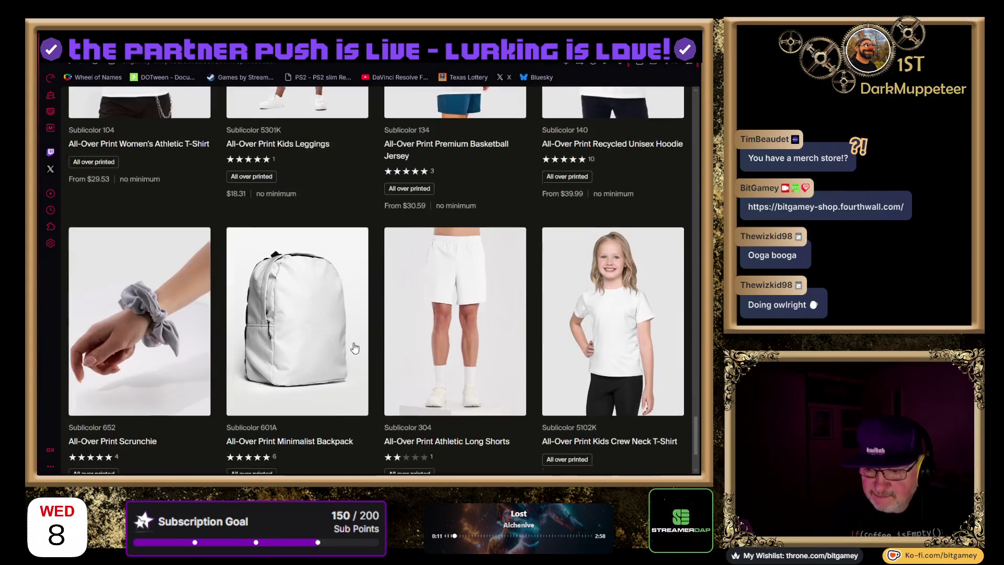
scroll(354, 347, down, 2)
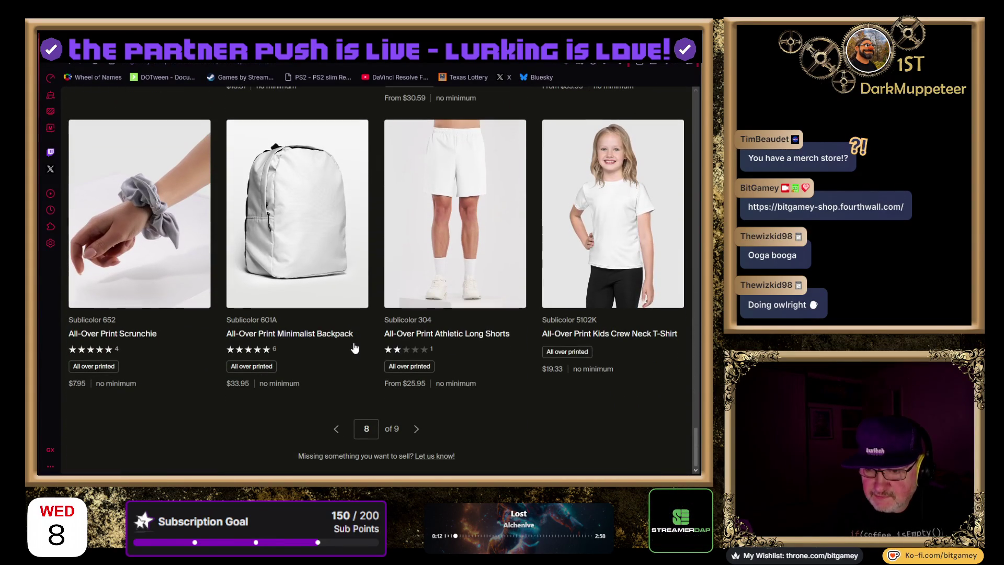
Go to the final page 9 of 9 and open a Home & Living › Gaming product
click(419, 431)
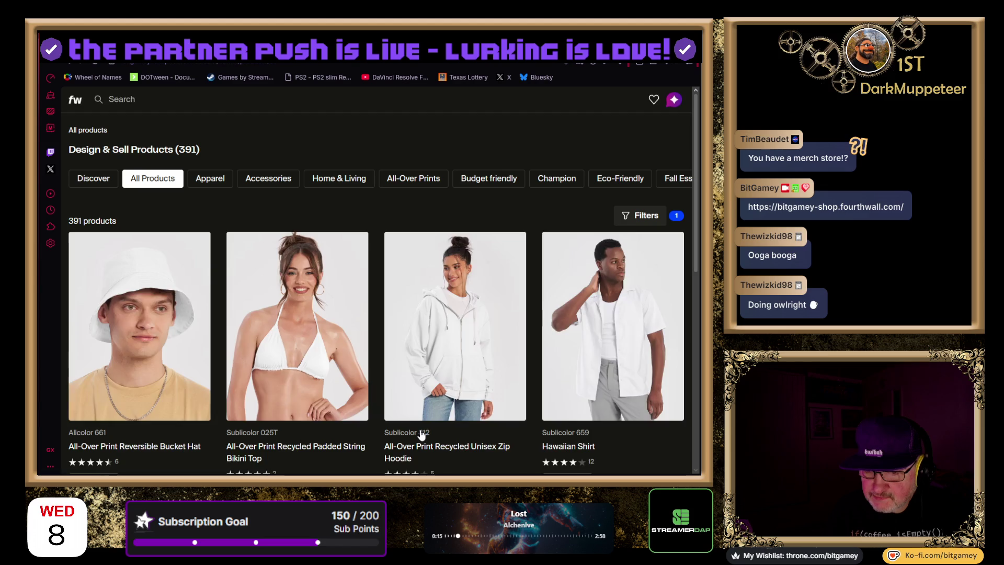
scroll(394, 344, down, 8)
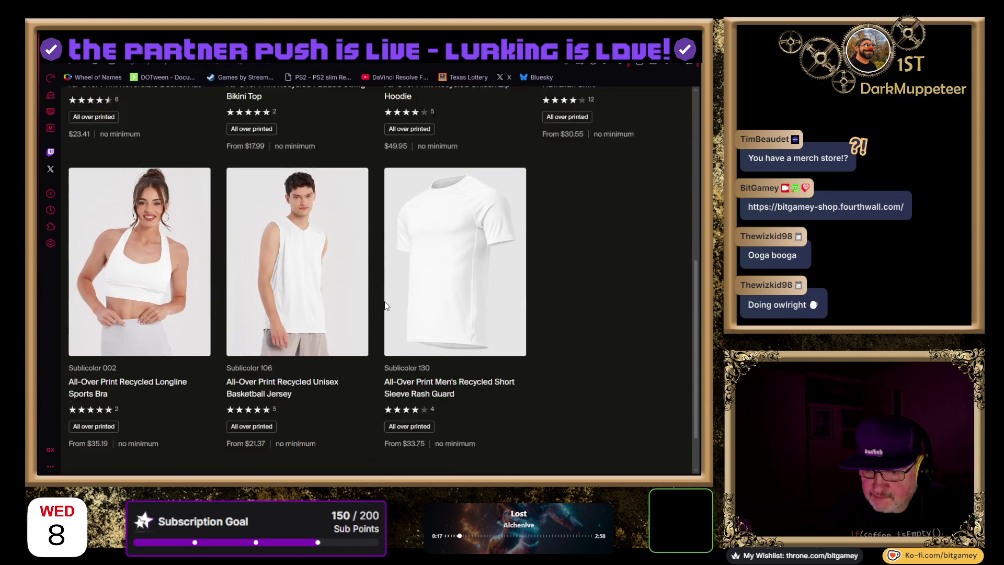
click(474, 150)
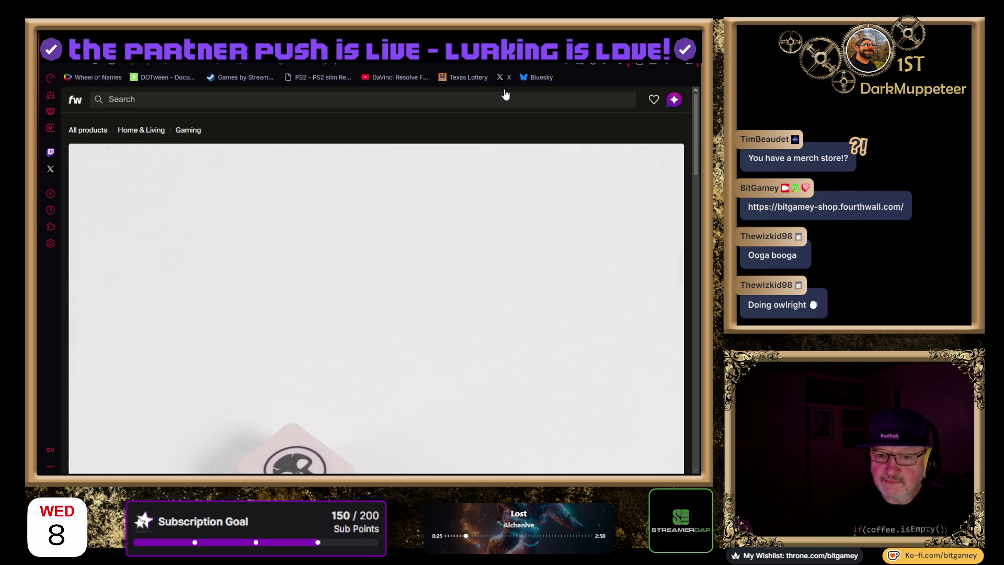
Check the Single Custom Keycap's $1 price and 2000-order minimum, then open another Gaming product
scroll(452, 220, down, 4)
scroll(452, 248, down, 5)
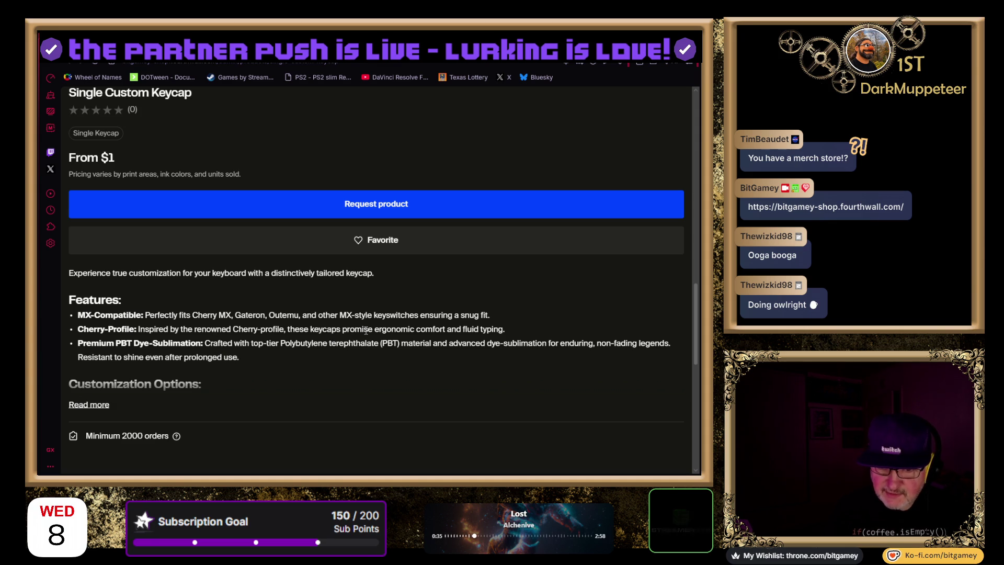
scroll(181, 255, down, 4)
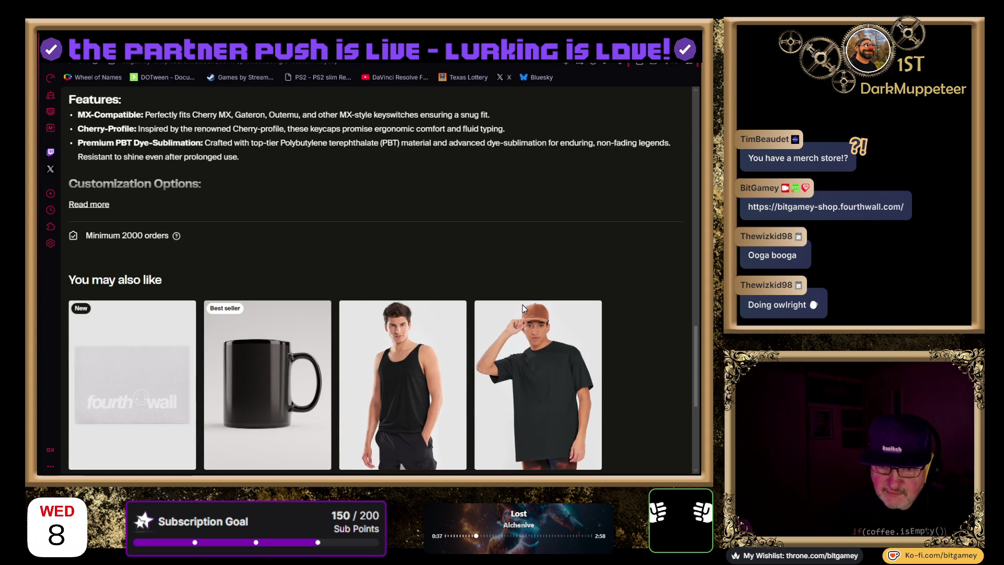
mouse_move(175, 242)
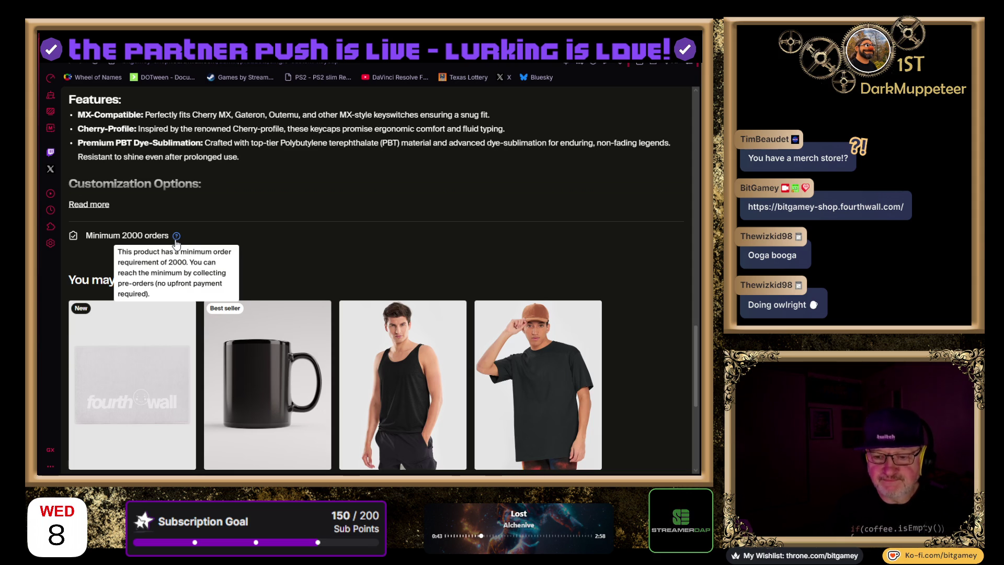
click(131, 384)
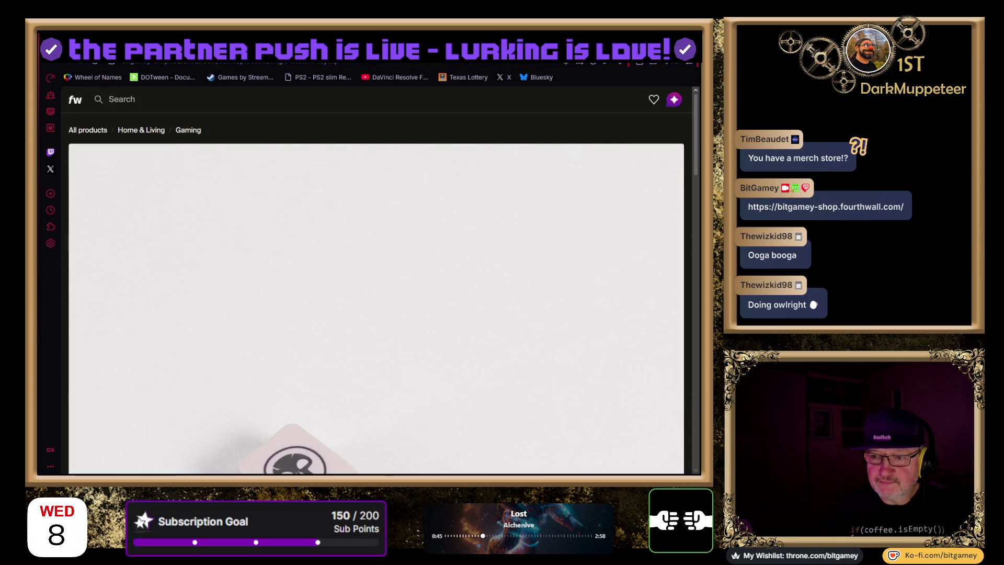
Start a Die-Cut Magnet design at the 3"×3" white size, then go back to the product catalog
scroll(142, 340, down, 5)
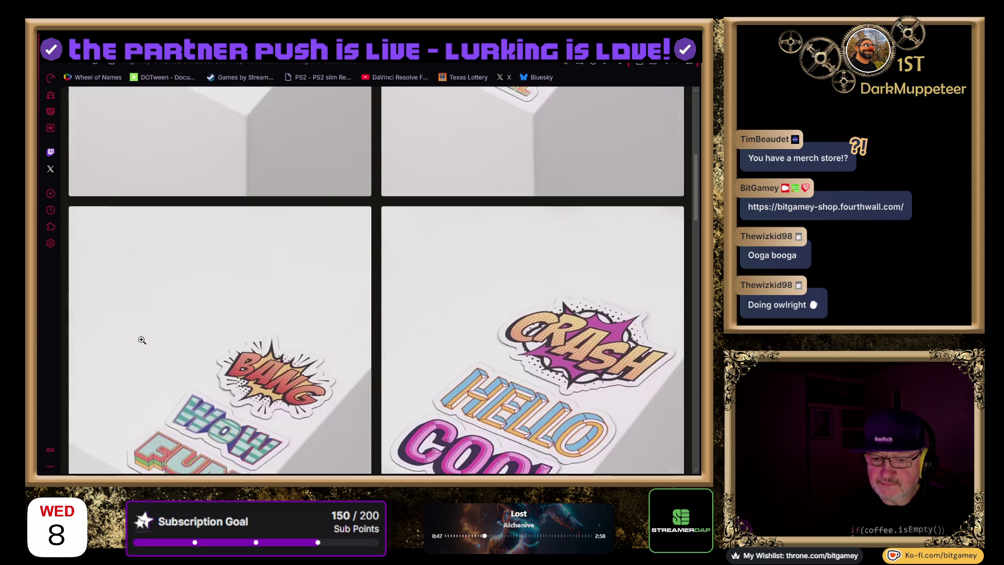
scroll(141, 340, down, 5)
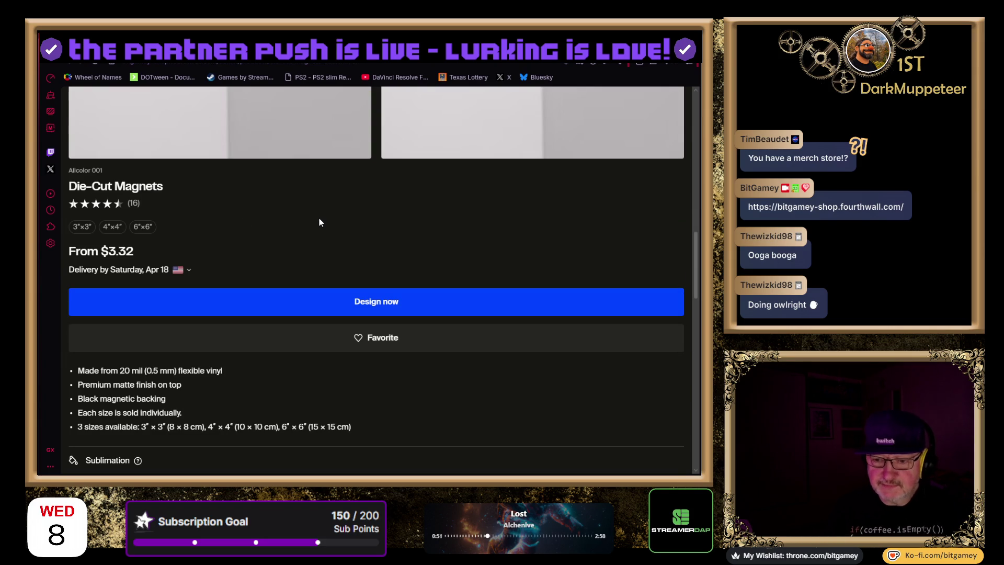
click(380, 310)
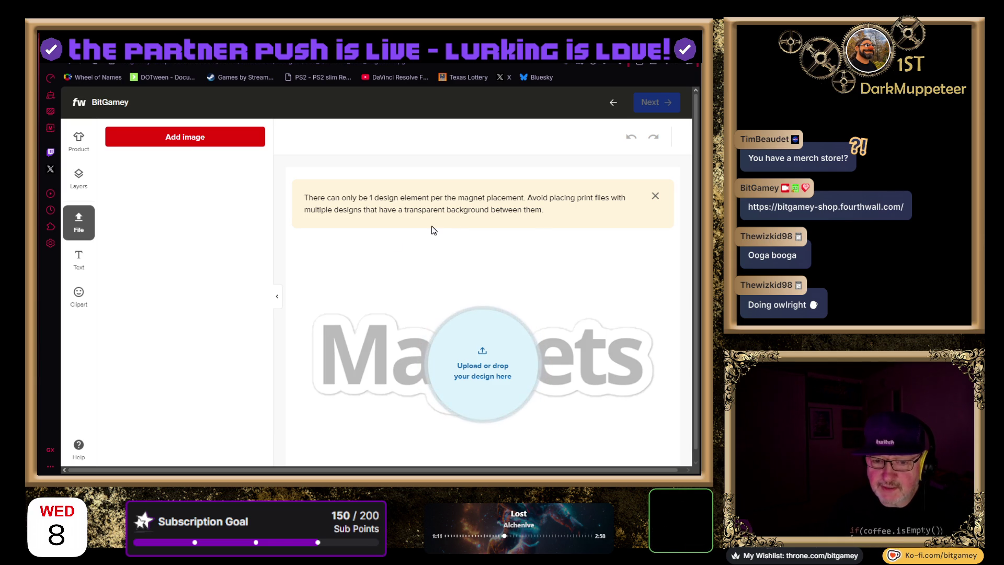
scroll(330, 309, down, 1)
scroll(330, 310, down, 3)
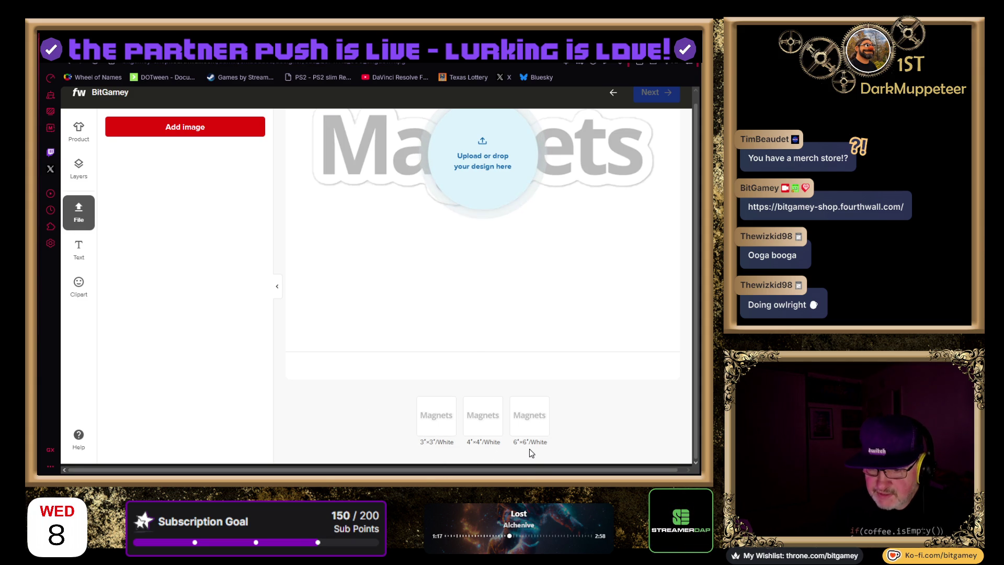
click(445, 415)
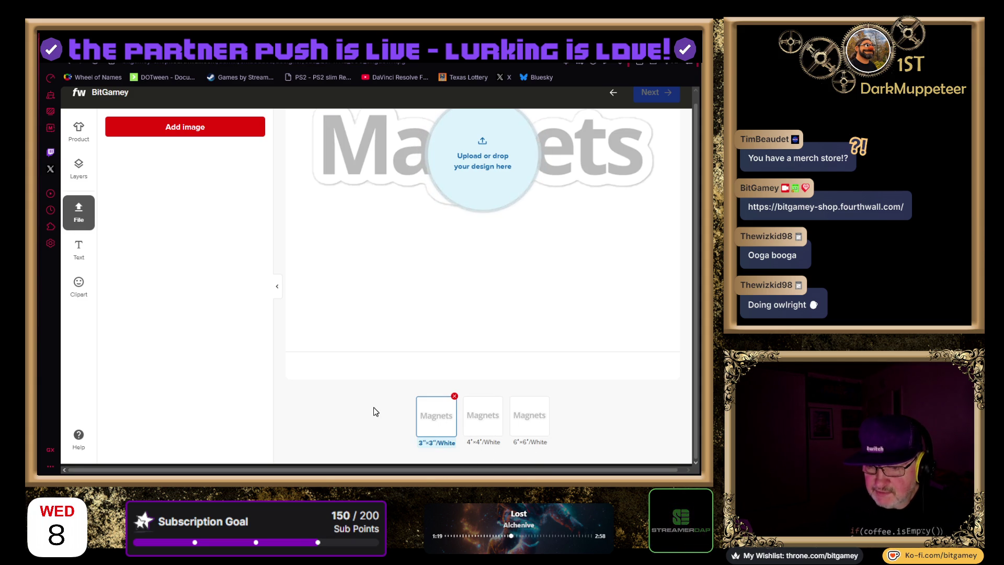
scroll(376, 411, up, 3)
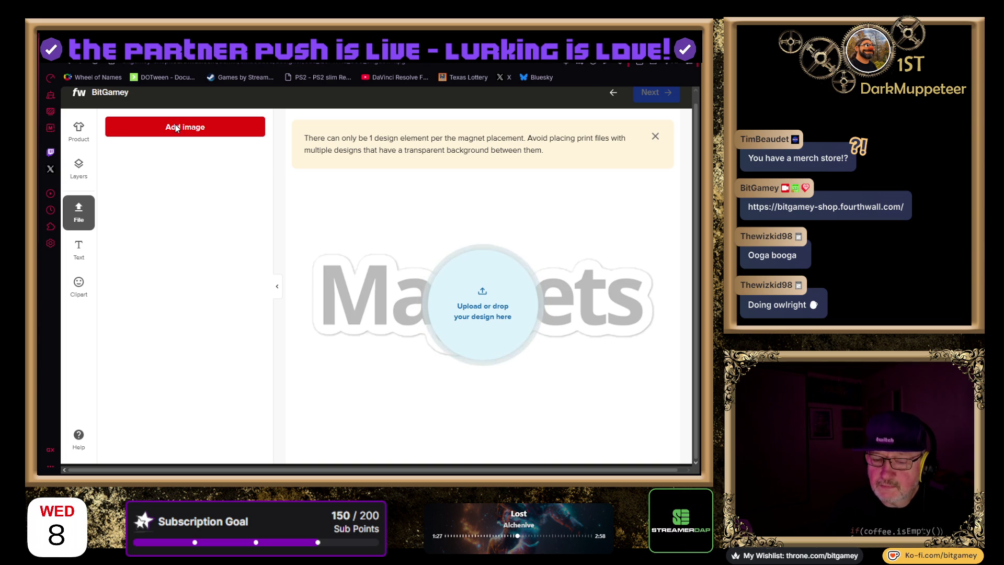
key(alt+Left)
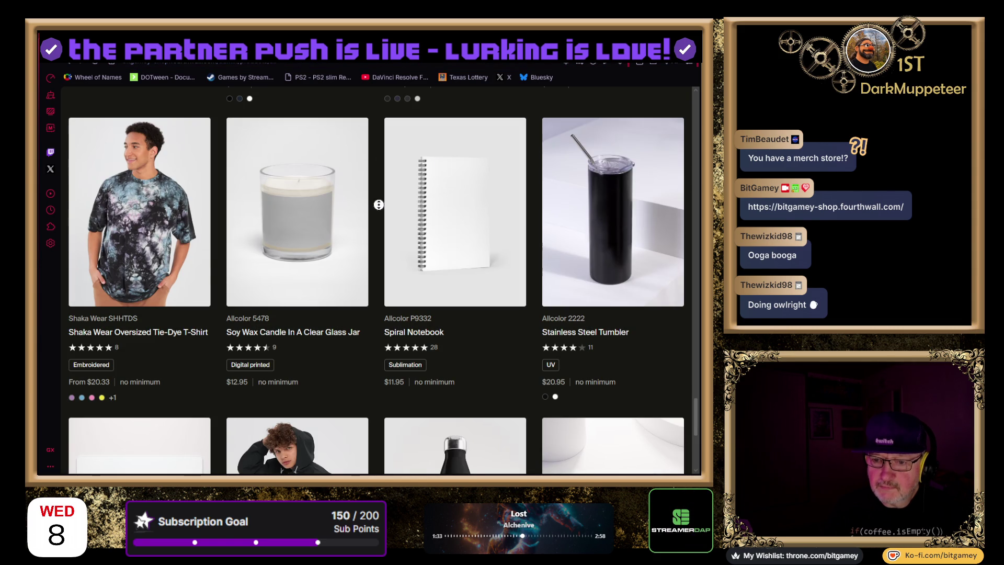
Search the store catalog for 'magnet'
scroll(371, 199, up, 10)
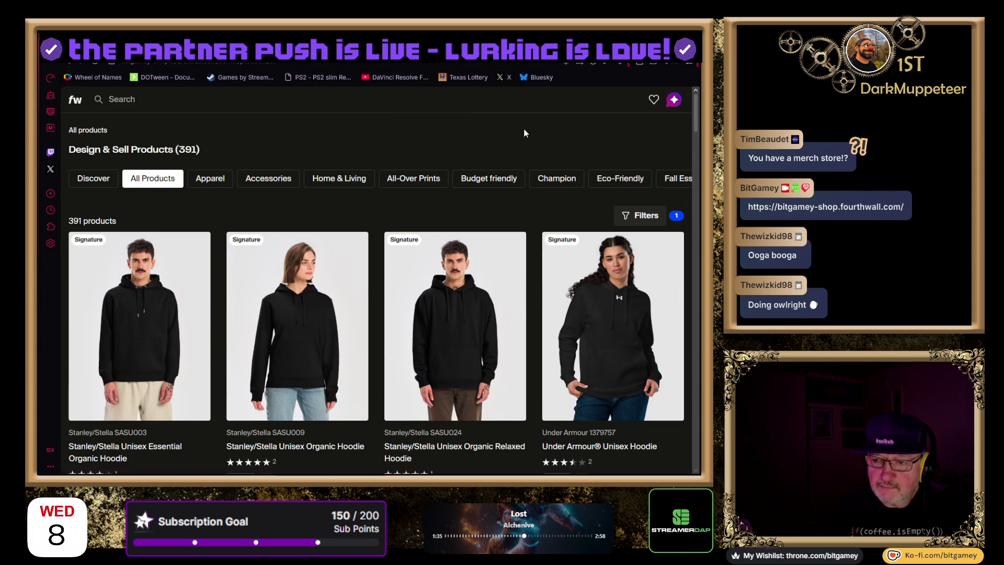
click(119, 99)
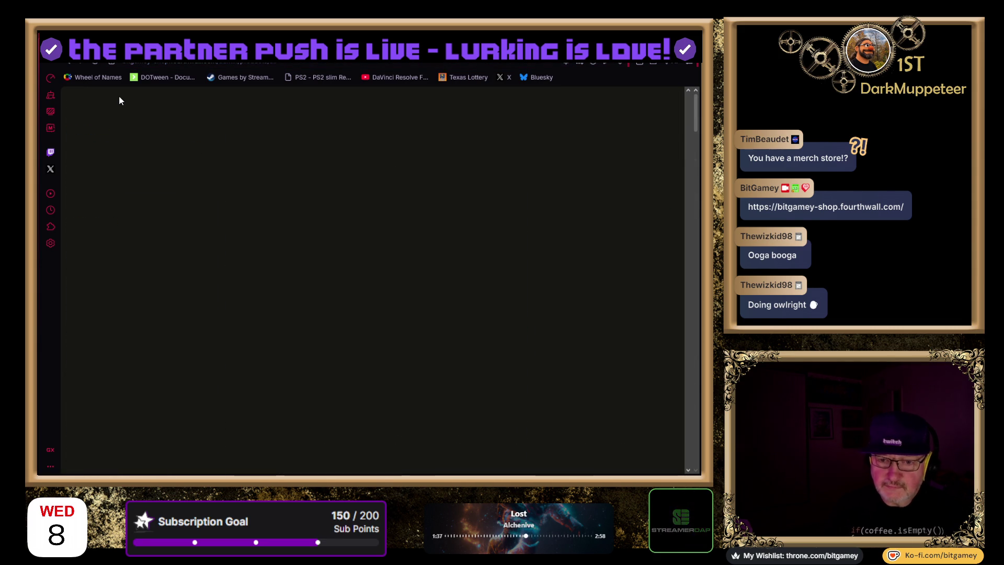
text(magnet)
key(Return)
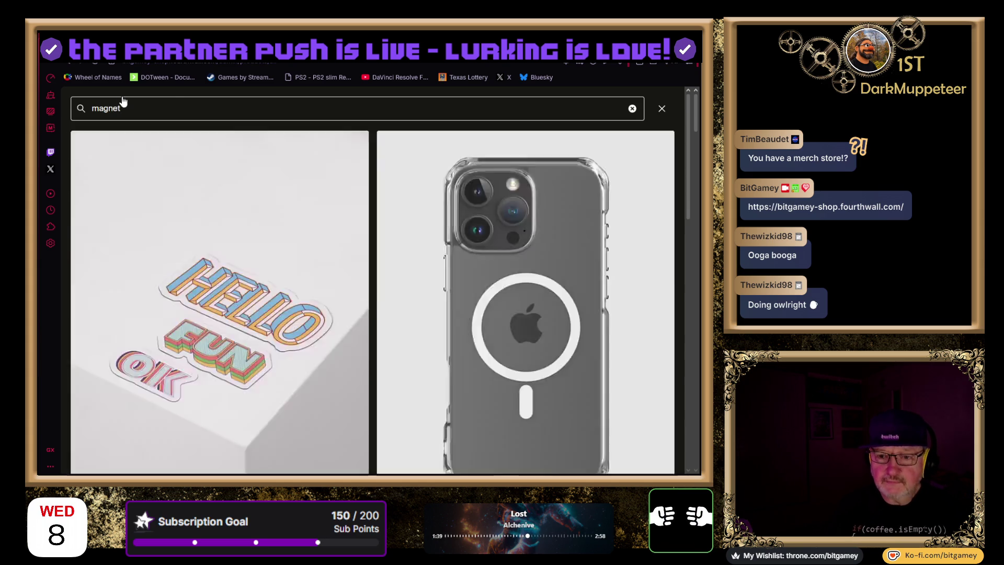
Open the Die-Cut Magnets result and look through its product page
scroll(165, 211, down, 1)
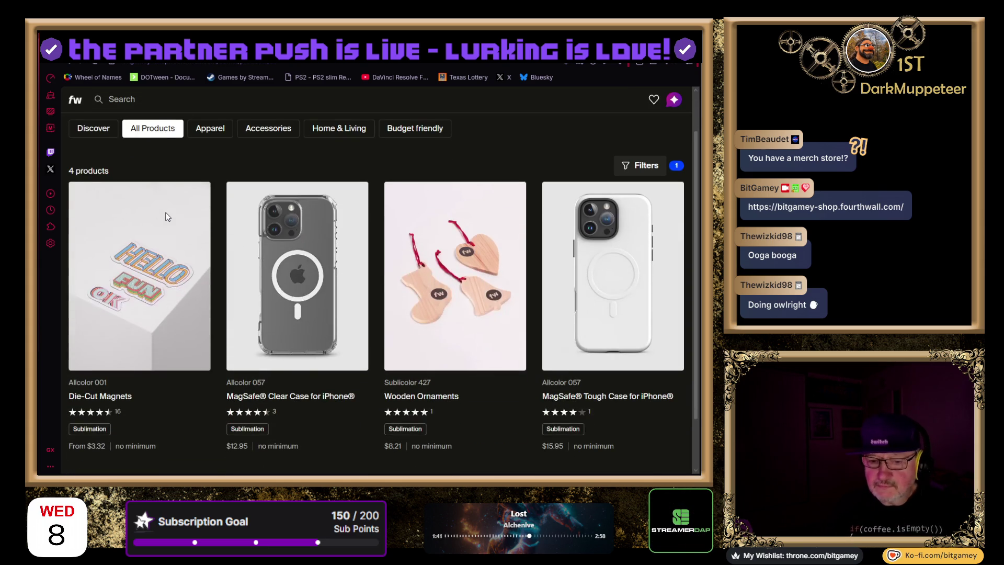
click(145, 316)
scroll(135, 347, down, 10)
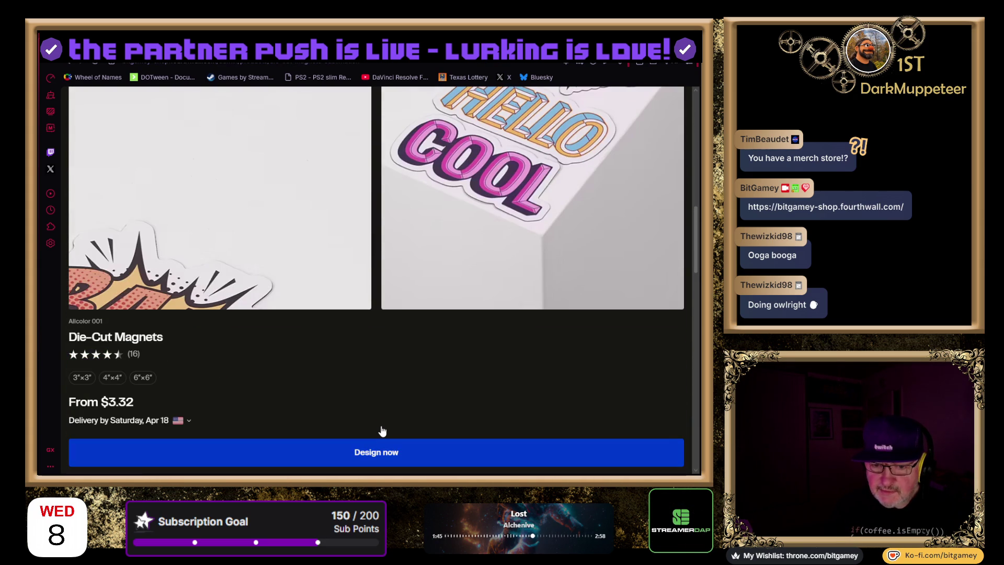
scroll(382, 434, up, 5)
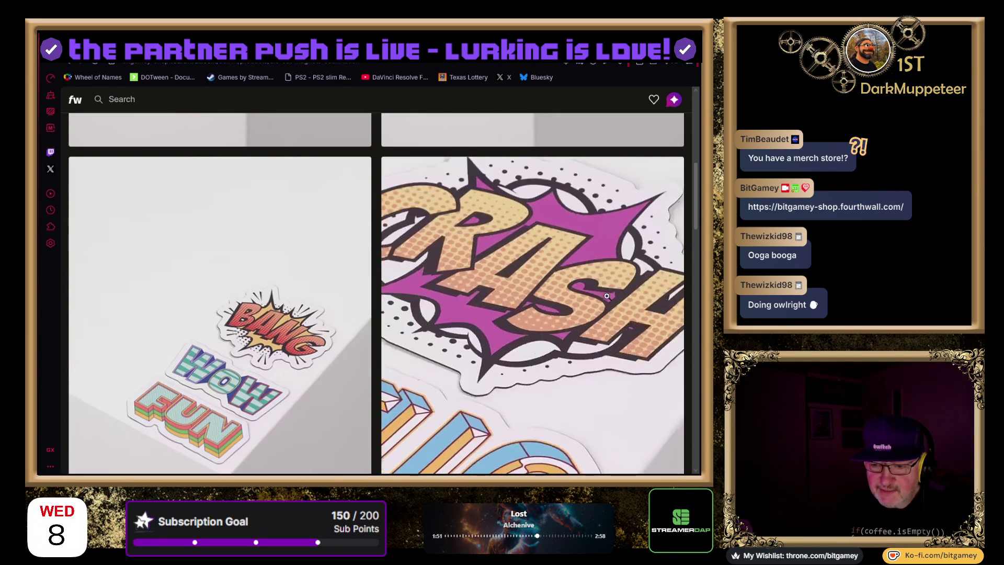
scroll(379, 441, down, 2)
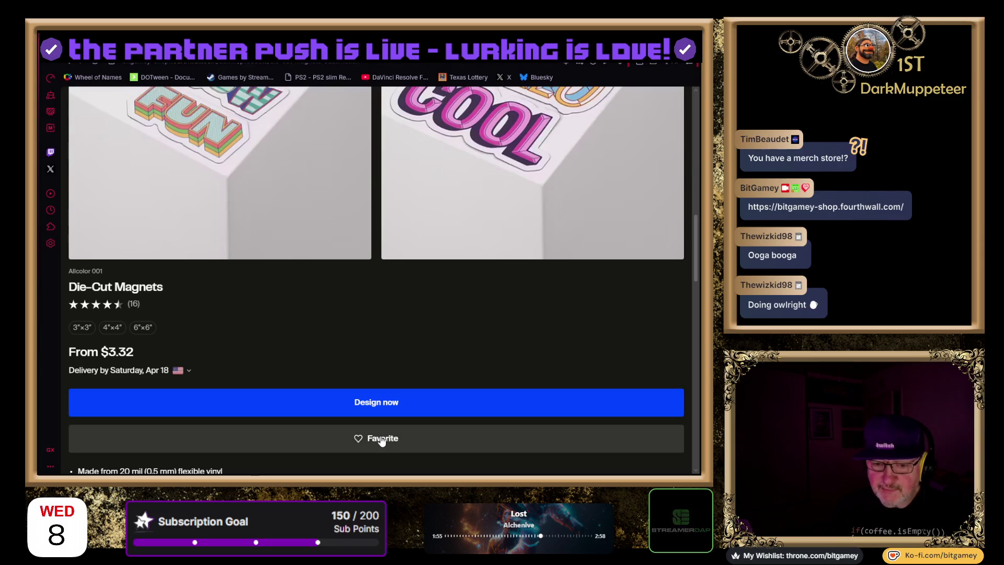
scroll(382, 440, down, 3)
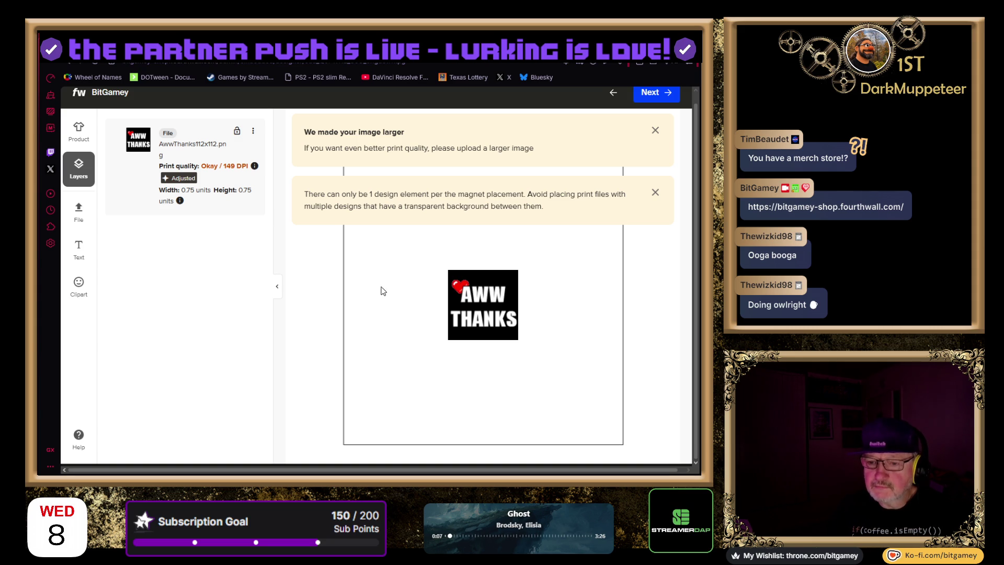
Dismiss the 'We made your image larger' and one-design-per-magnet notices
scroll(389, 286, up, 1)
scroll(395, 283, down, 2)
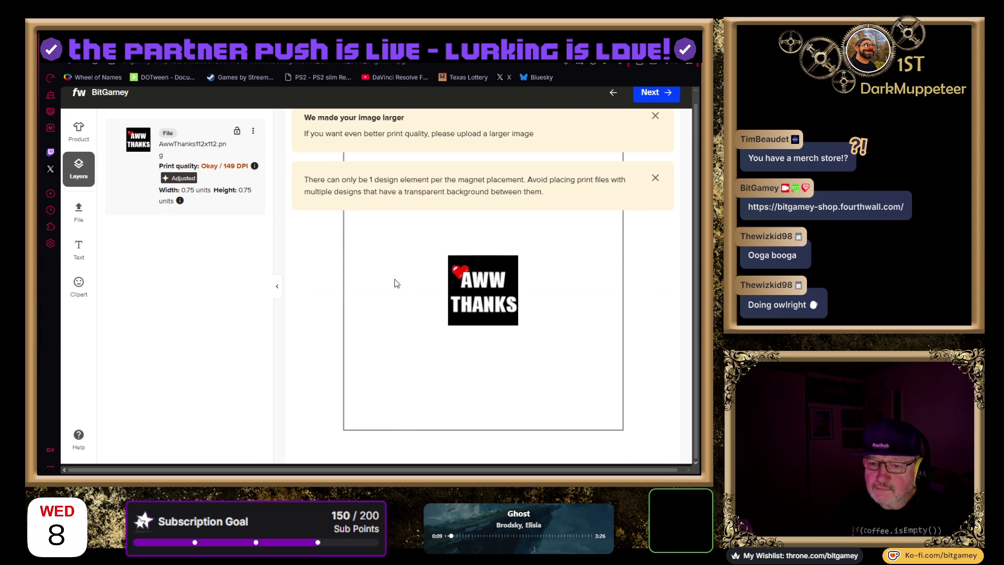
scroll(396, 283, up, 2)
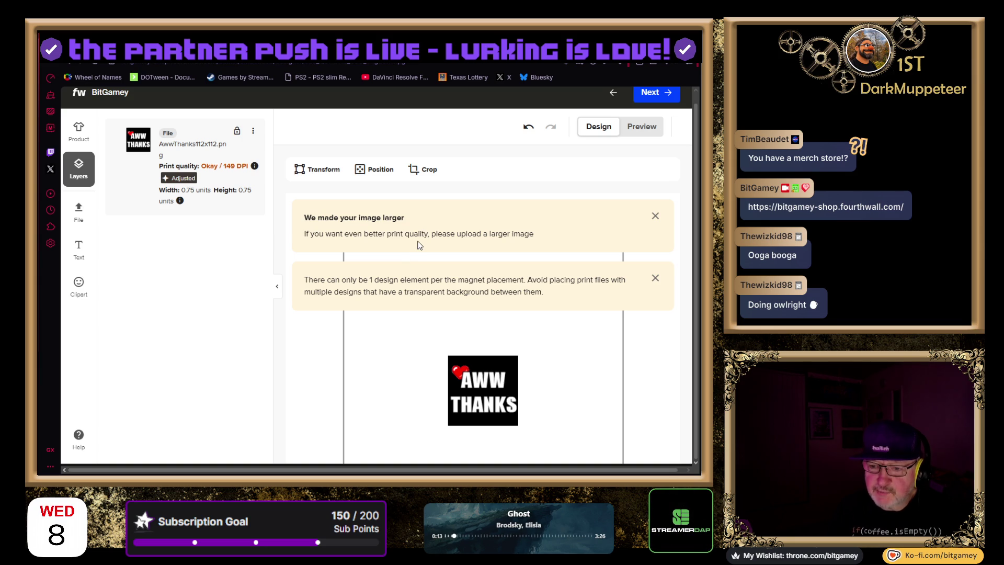
click(655, 216)
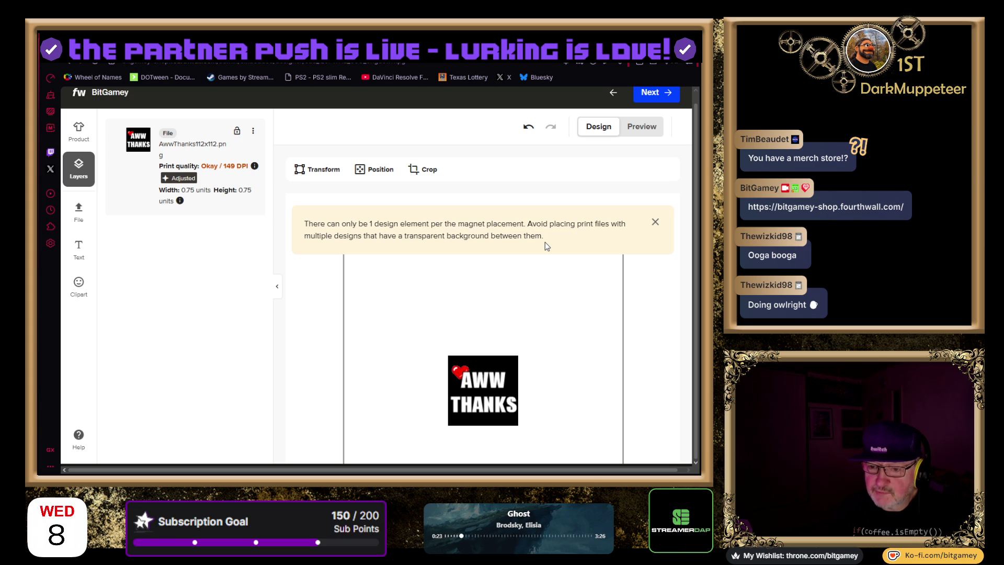
click(656, 223)
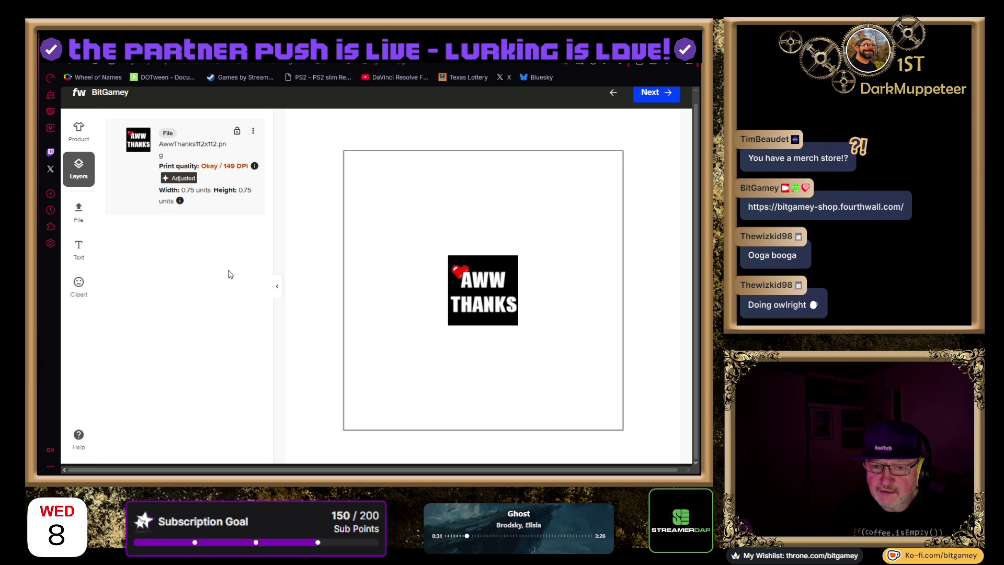
Drag the AWW THANKS image to the upper-left of the magnet print area
scroll(230, 277, up, 2)
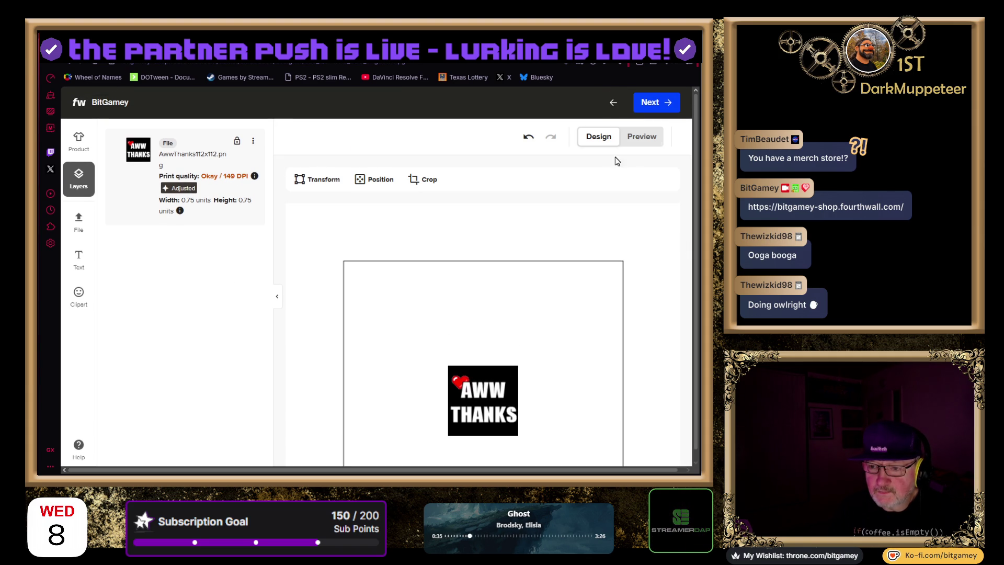
scroll(638, 278, down, 5)
scroll(639, 279, down, 1)
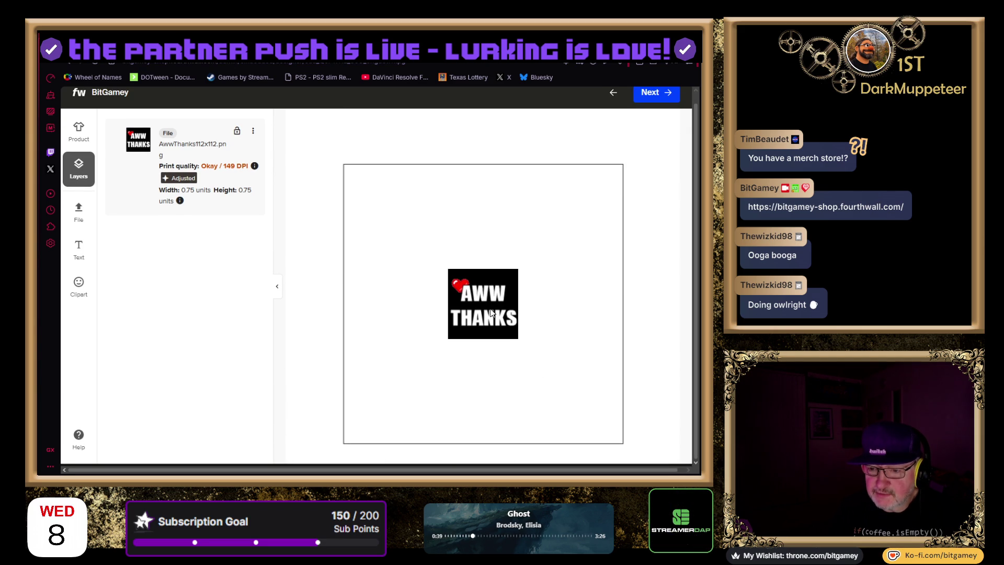
mouse_move(492, 312)
mouse_down()
mouse_move(409, 245)
mouse_move(400, 215)
mouse_up()
scroll(509, 318, down, 3)
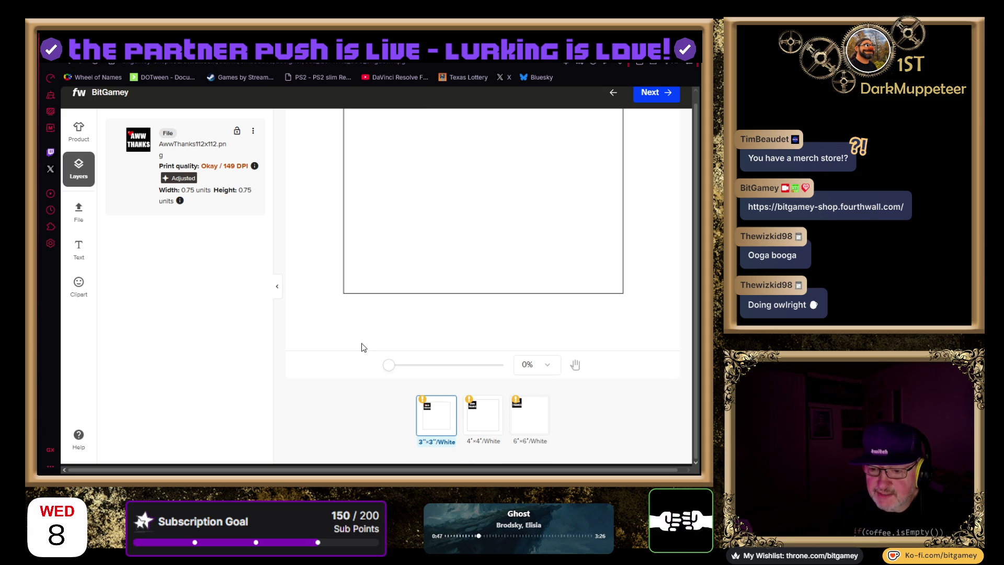
scroll(328, 321, up, 3)
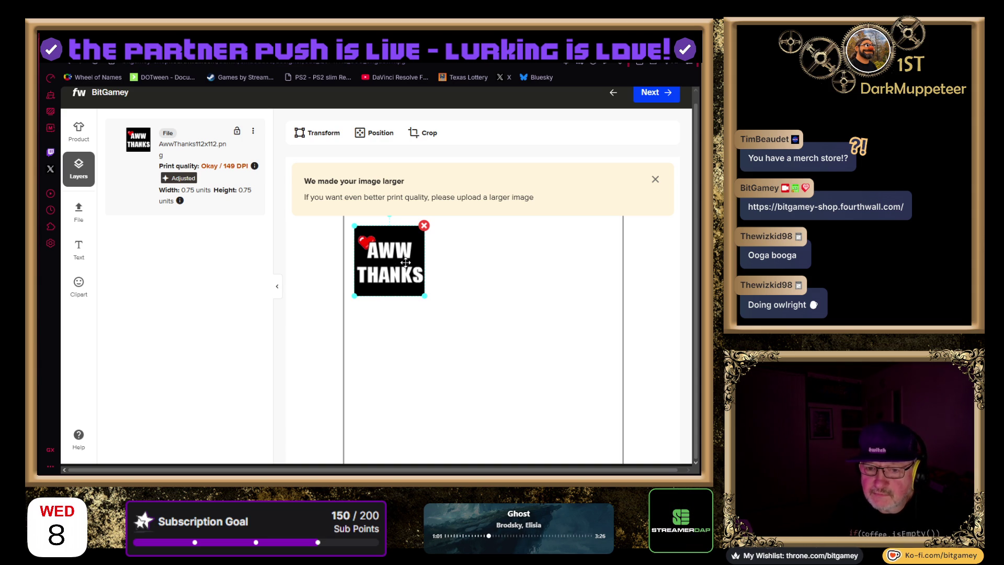
click(257, 132)
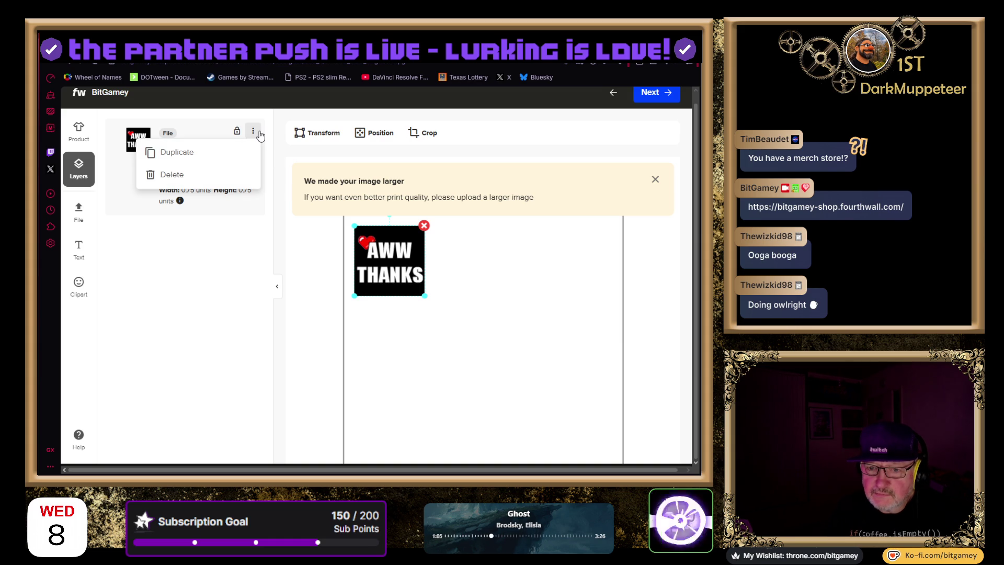
Duplicate the AWW THANKS image, placing the copy right and shrinking the original to 0.61 units
click(230, 152)
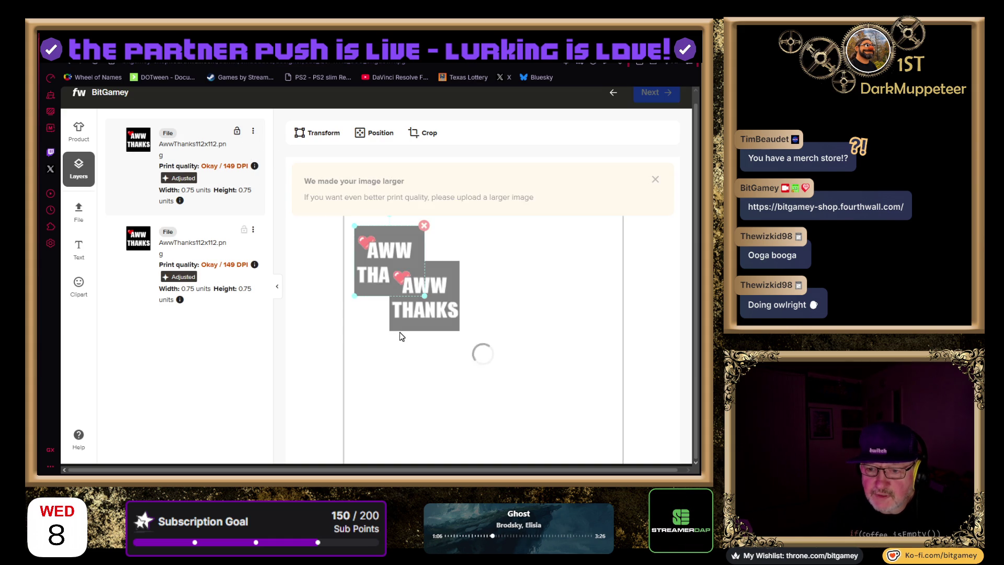
mouse_move(437, 318)
mouse_down()
mouse_move(510, 303)
mouse_move(485, 295)
mouse_move(555, 289)
mouse_move(400, 298)
mouse_move(409, 294)
mouse_up()
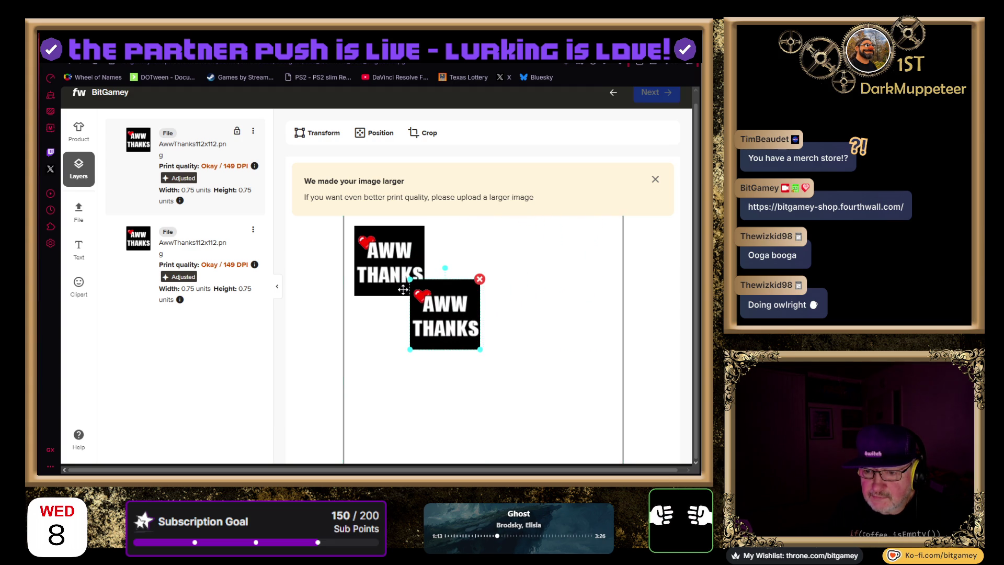
drag(379, 259, 373, 250)
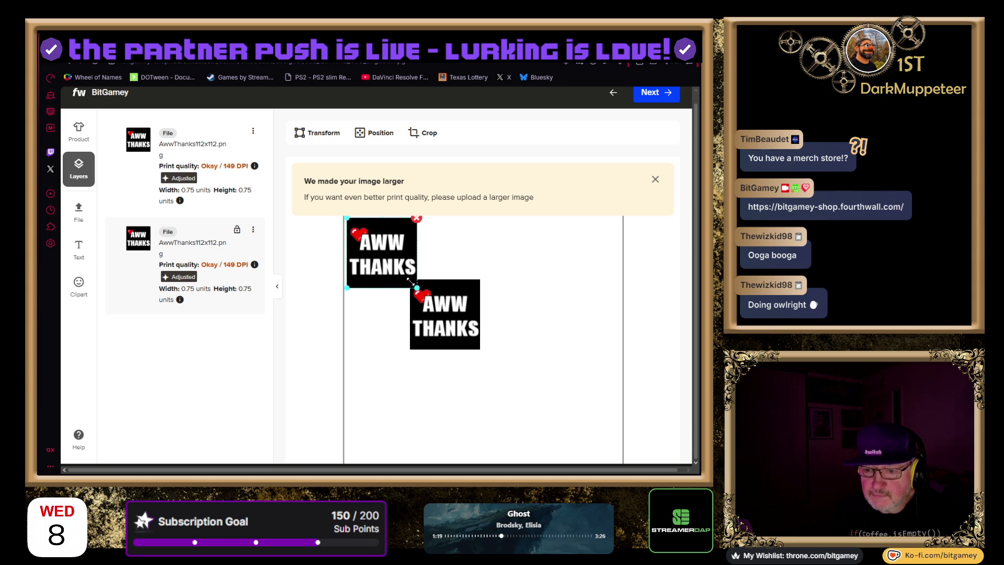
drag(410, 282, 406, 273)
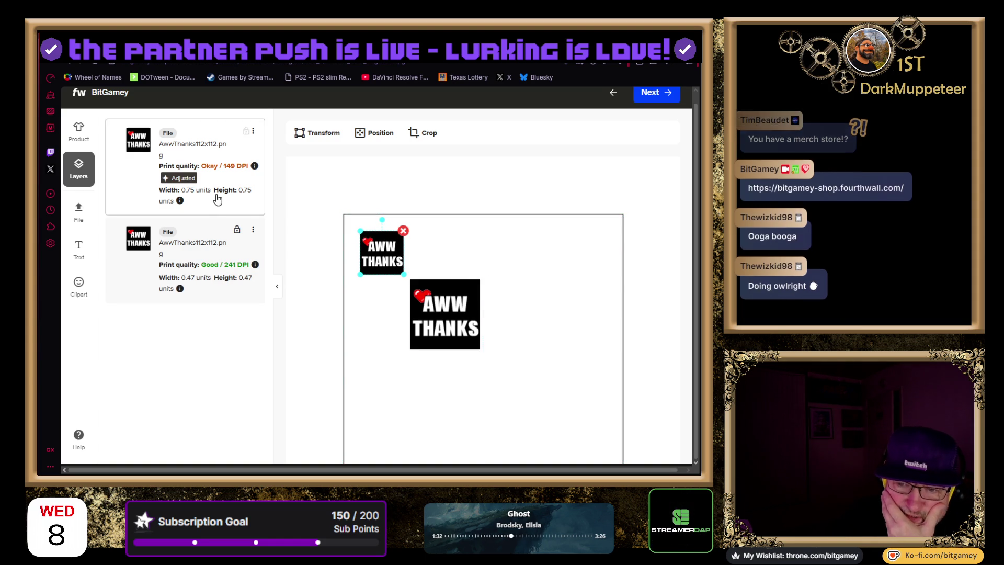
Delete the small duplicate AWW THANKS image through its layer options
click(252, 232)
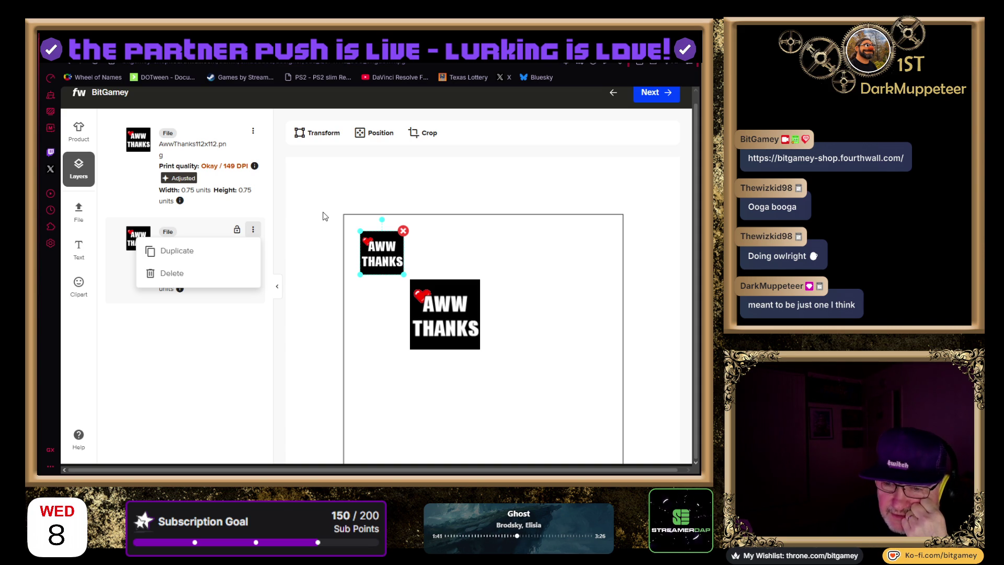
scroll(395, 316, down, 3)
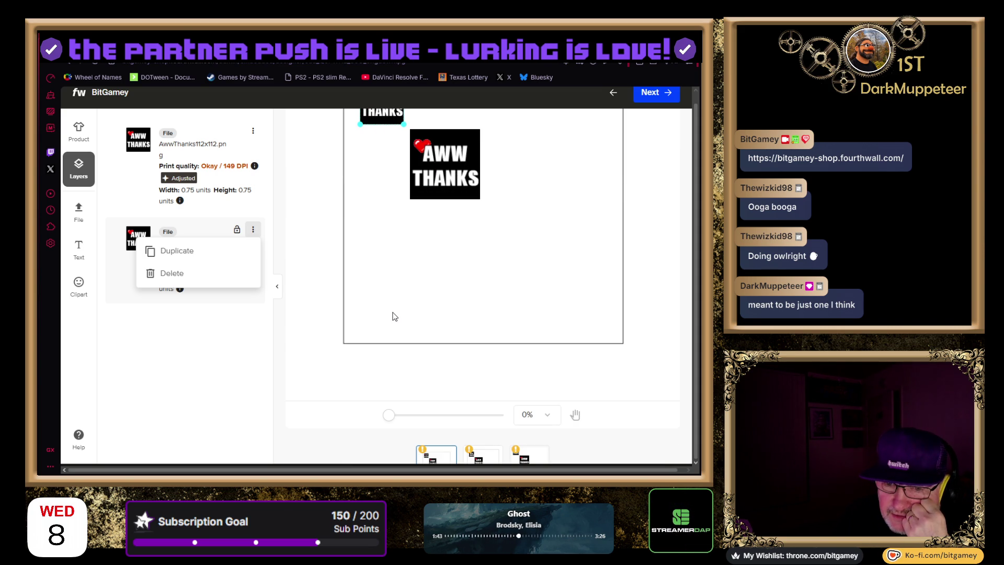
scroll(395, 316, down, 1)
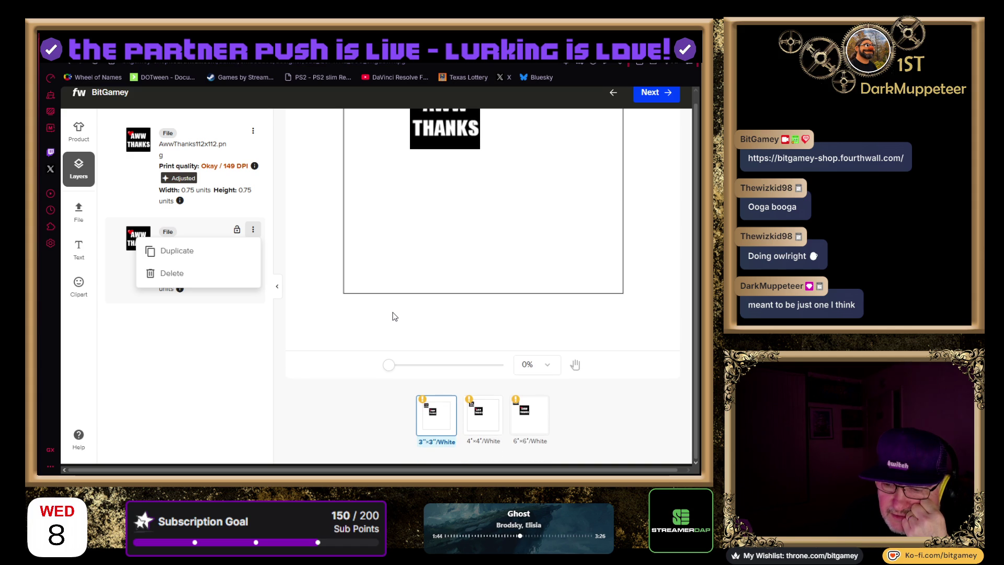
mouse_move(422, 400)
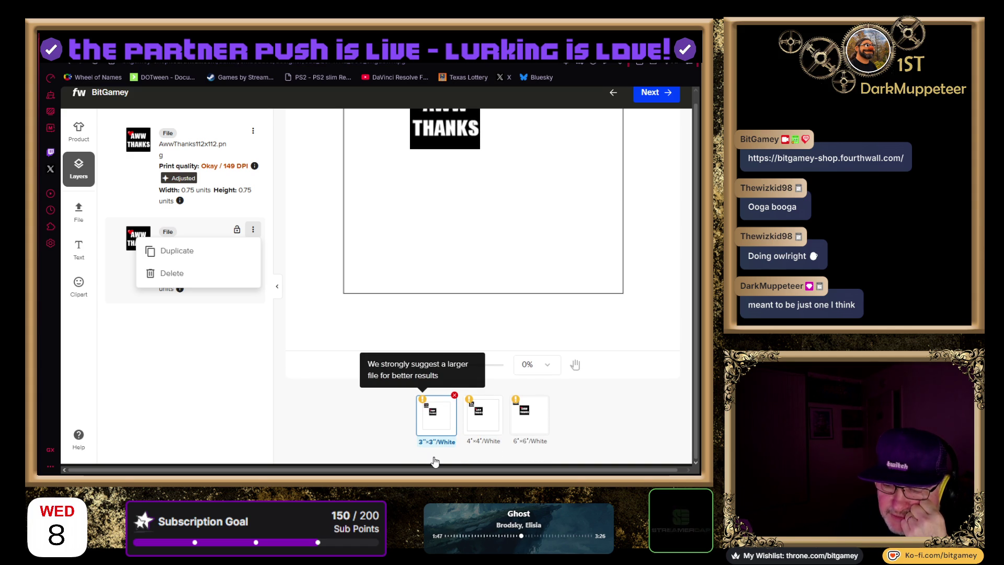
scroll(340, 410, up, 5)
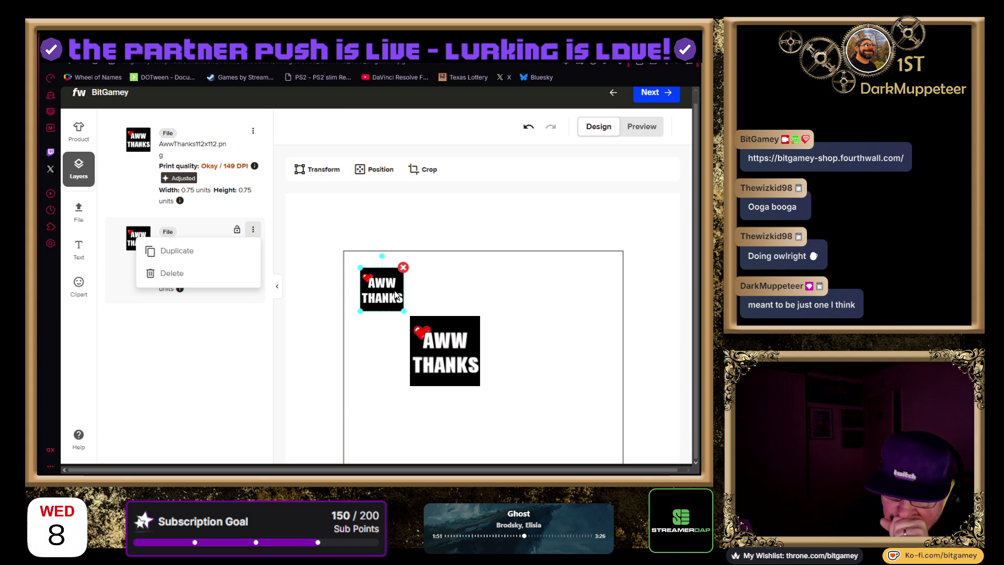
click(403, 269)
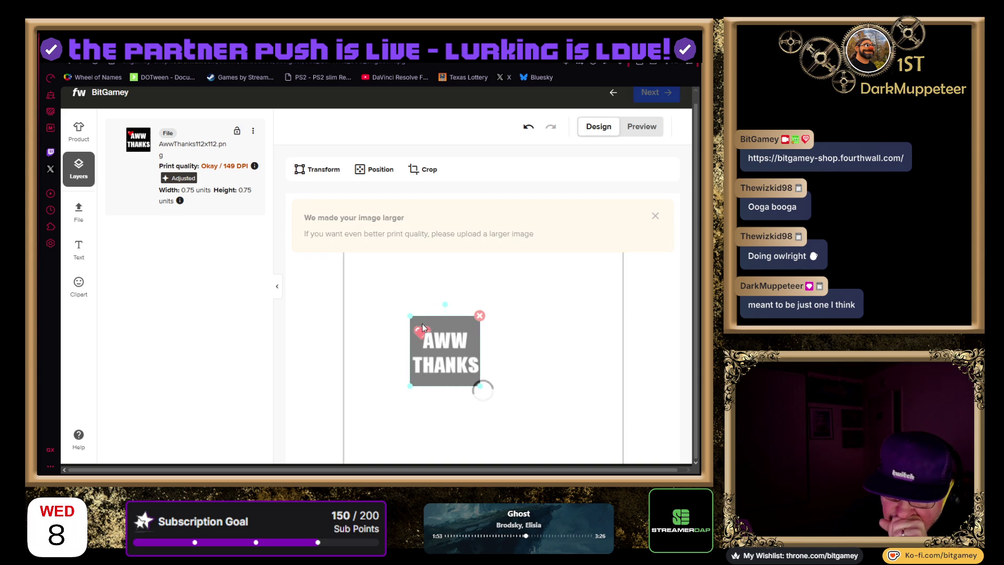
Centre the AWW THANKS image on the print area and switch to Preview
mouse_move(434, 338)
mouse_down()
mouse_move(504, 365)
mouse_move(459, 369)
mouse_move(480, 374)
mouse_move(469, 378)
mouse_up()
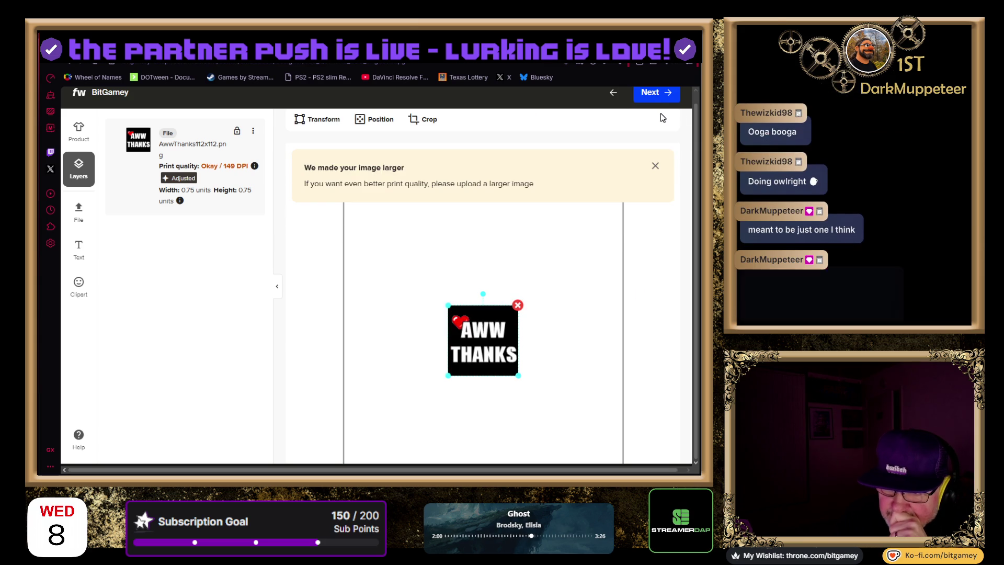
click(639, 135)
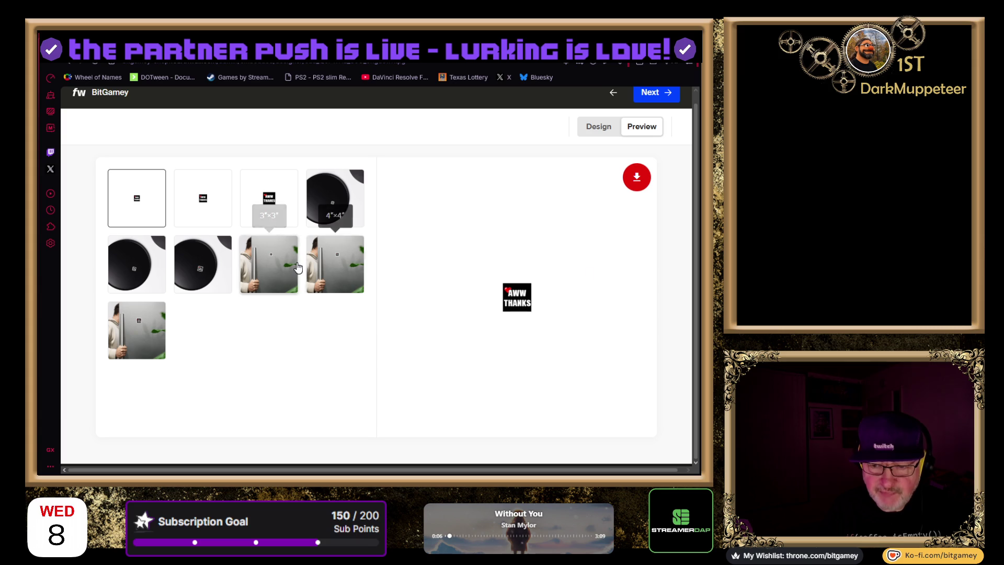
Cycle through the fridge and black disc mockups, ending on the 6"×6" fridge preview
click(259, 265)
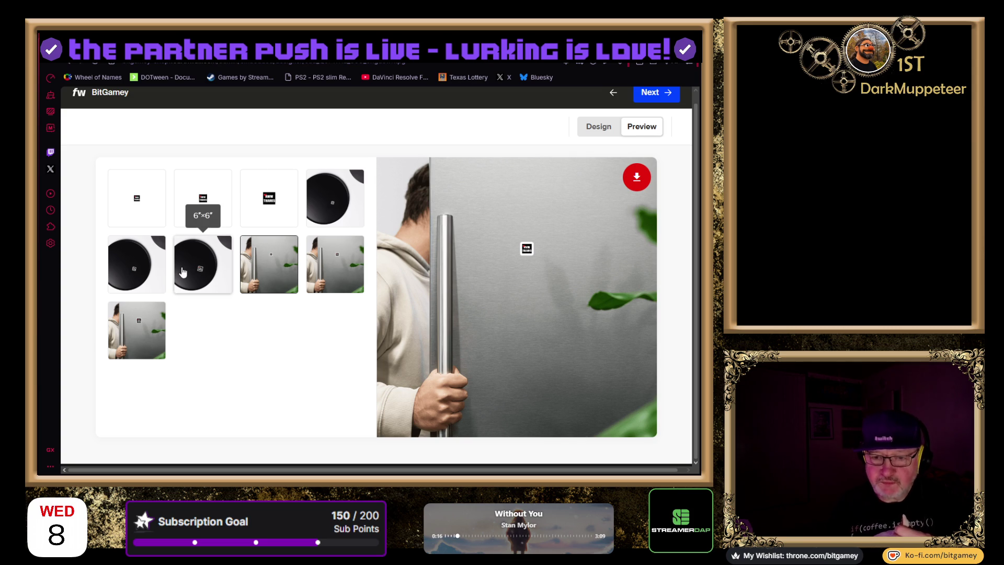
click(205, 271)
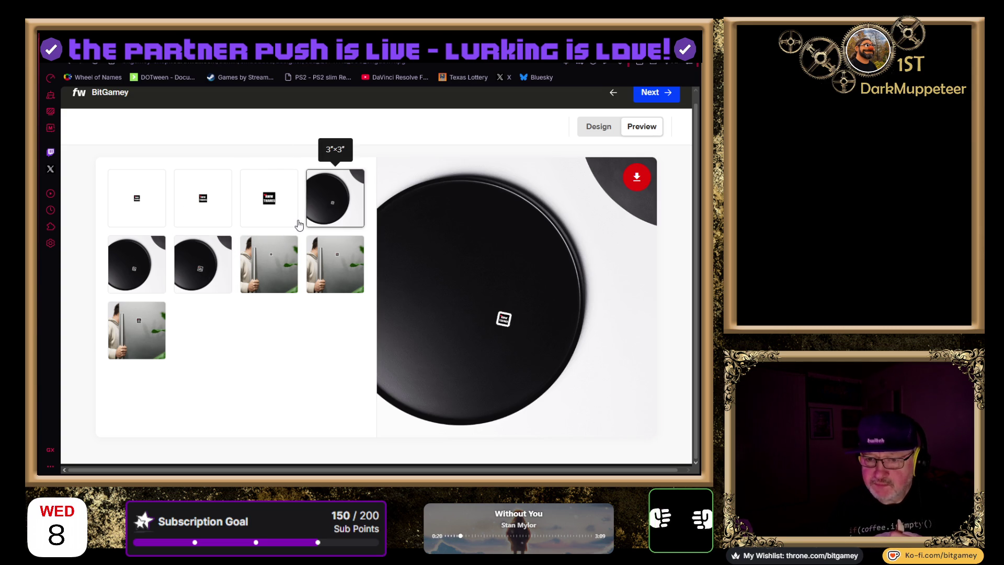
click(337, 264)
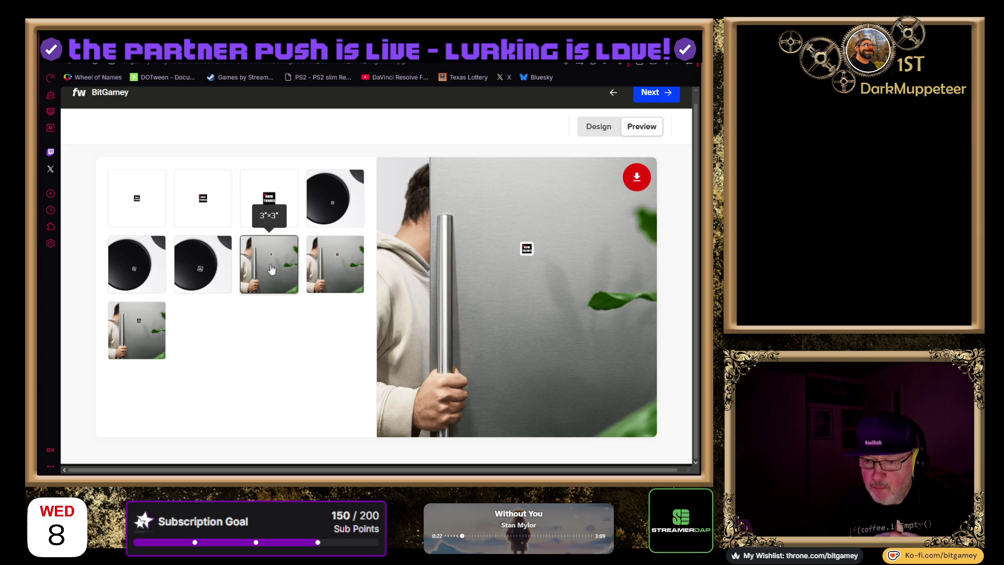
click(144, 345)
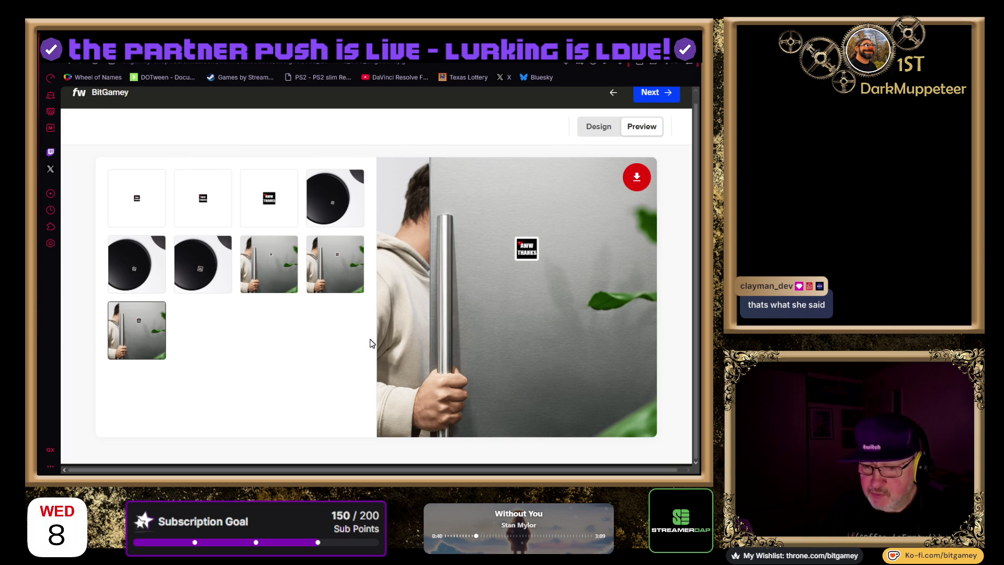
Return to the Design tab and select the 6"×6" magnet variant
click(598, 128)
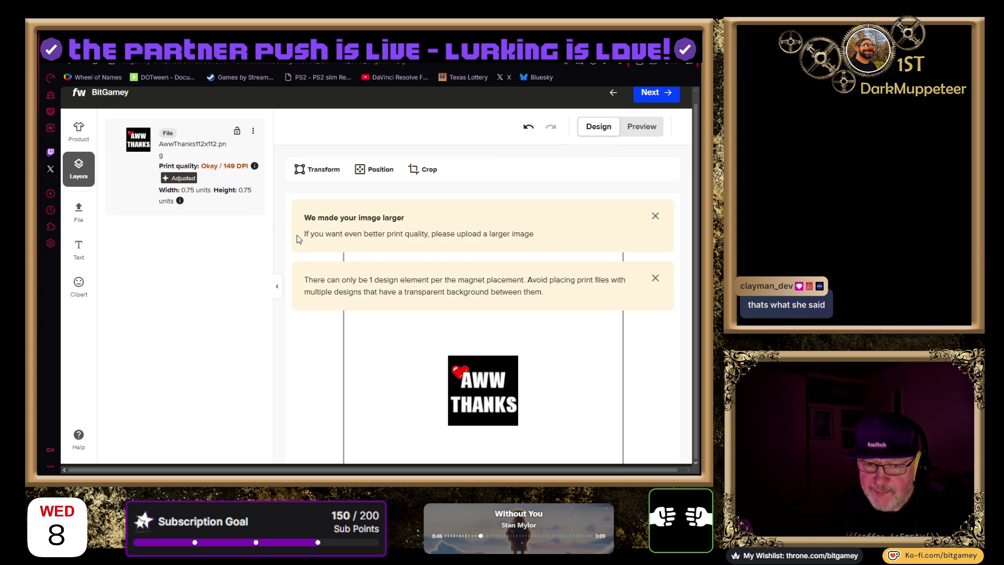
scroll(323, 376, down, 4)
scroll(323, 406, down, 1)
click(533, 426)
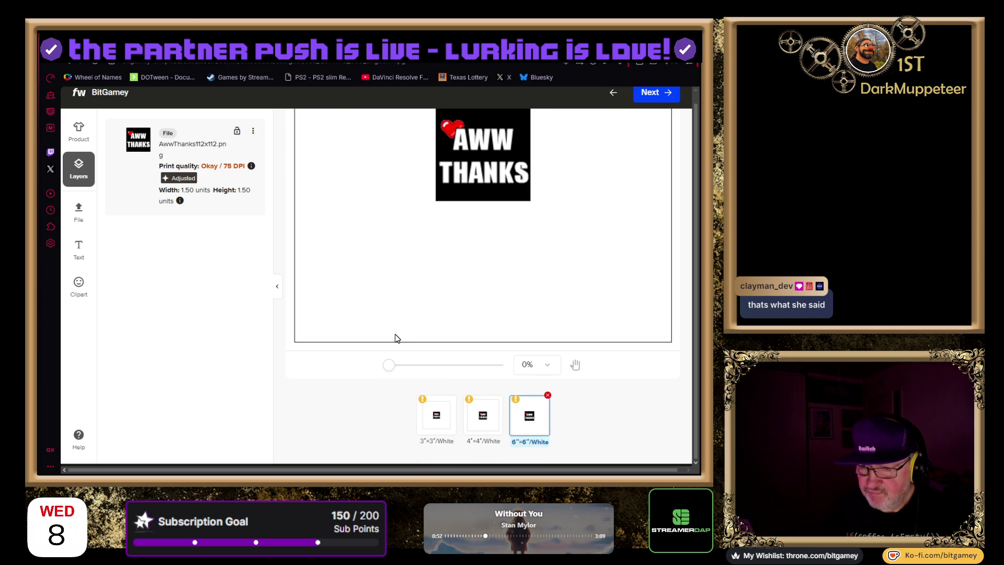
scroll(396, 338, up, 5)
scroll(411, 333, down, 3)
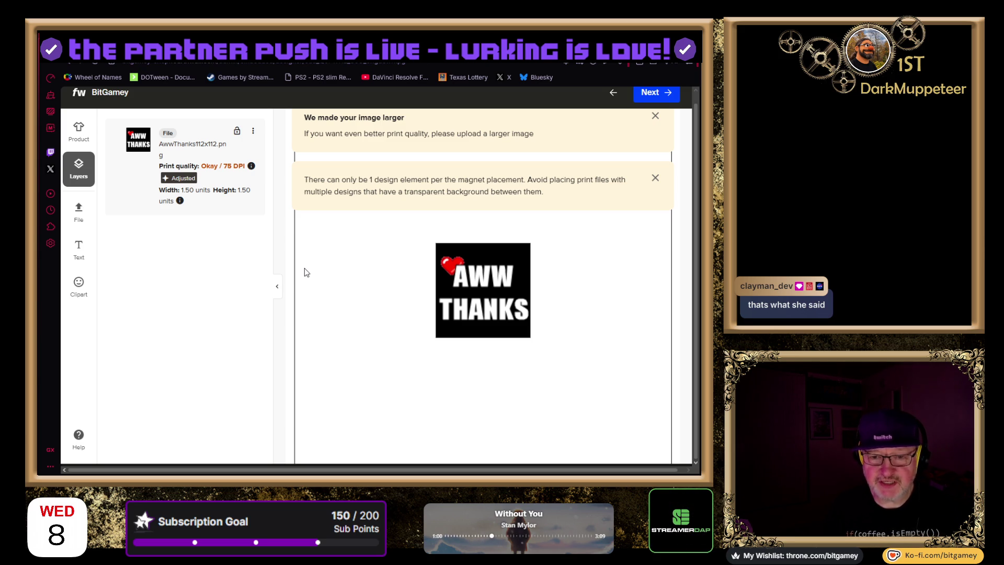
Review the offered Product sizes, then go back to the image layer details
click(78, 126)
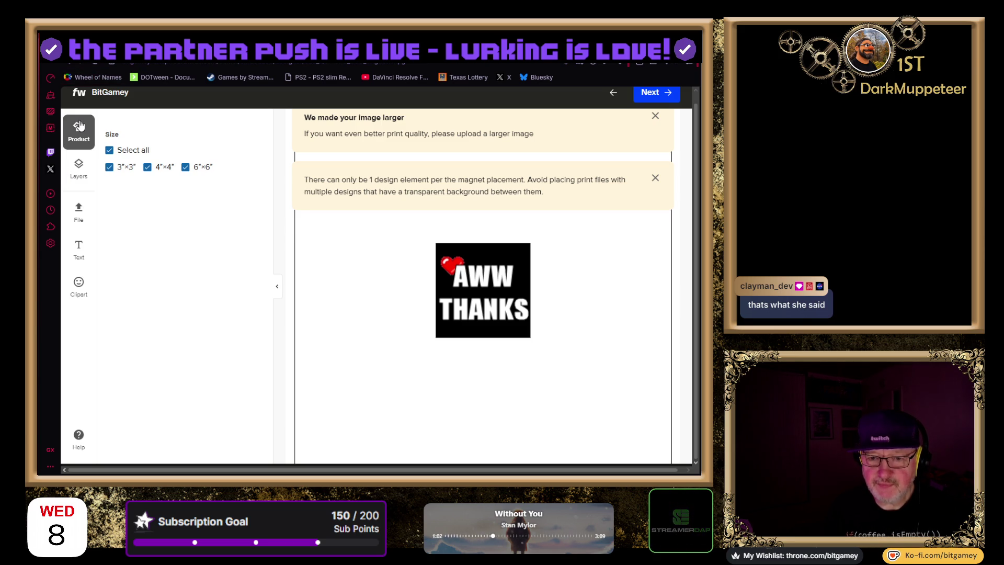
click(81, 175)
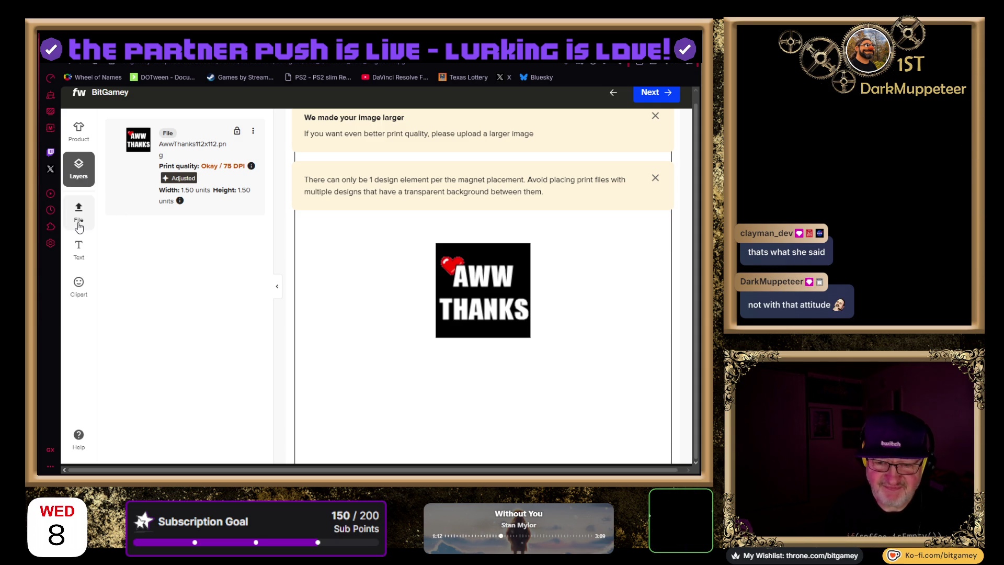
click(79, 250)
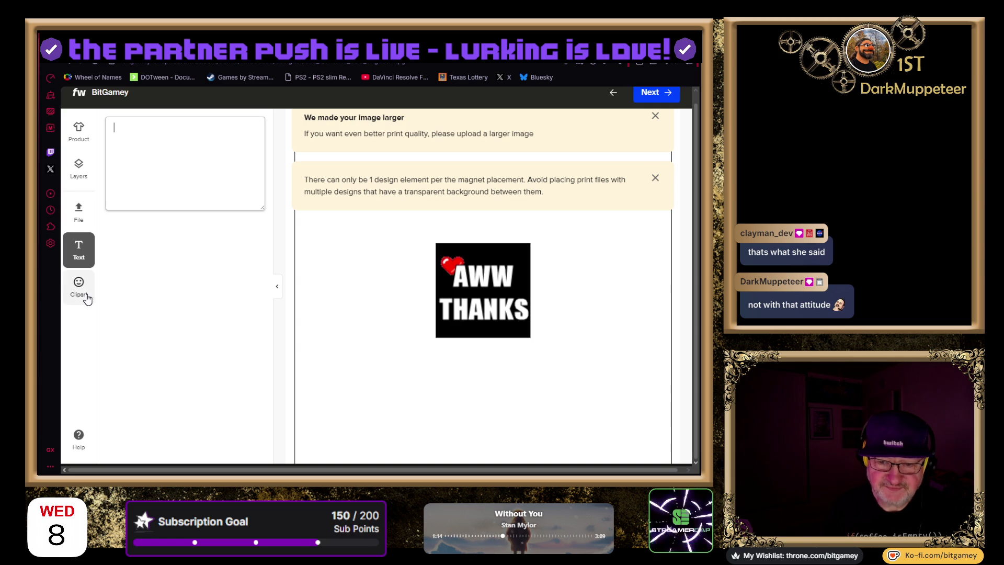
Open the Clipart library and scroll through sets like Snakes, Artistic tiles and Beyond the galaxy
click(84, 291)
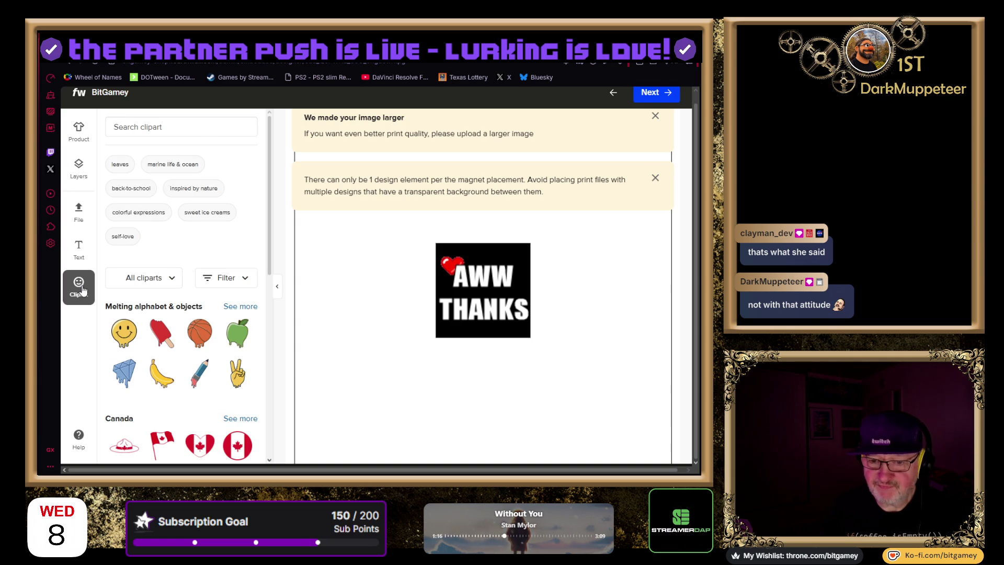
scroll(134, 331, down, 5)
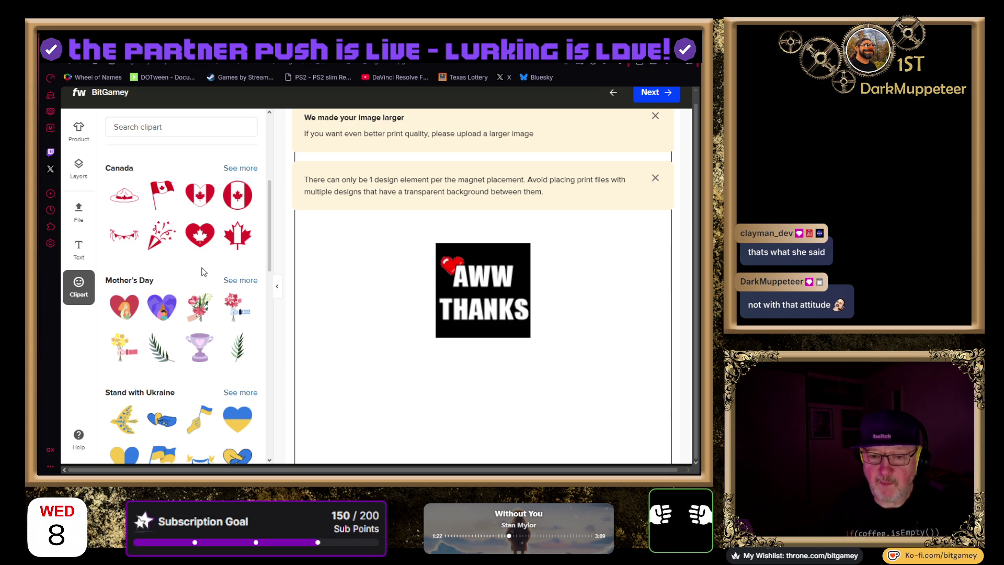
scroll(209, 295, down, 7)
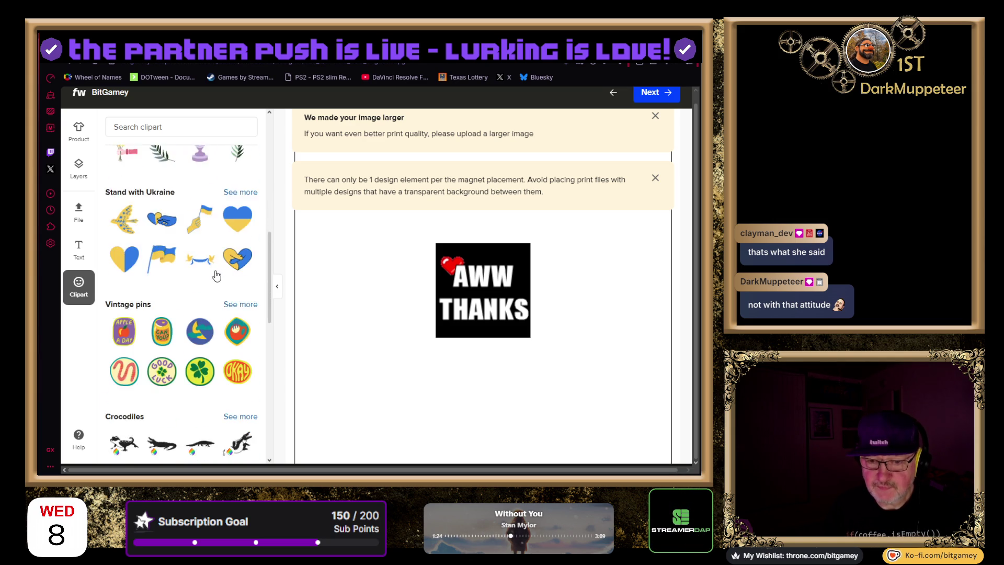
scroll(216, 275, down, 5)
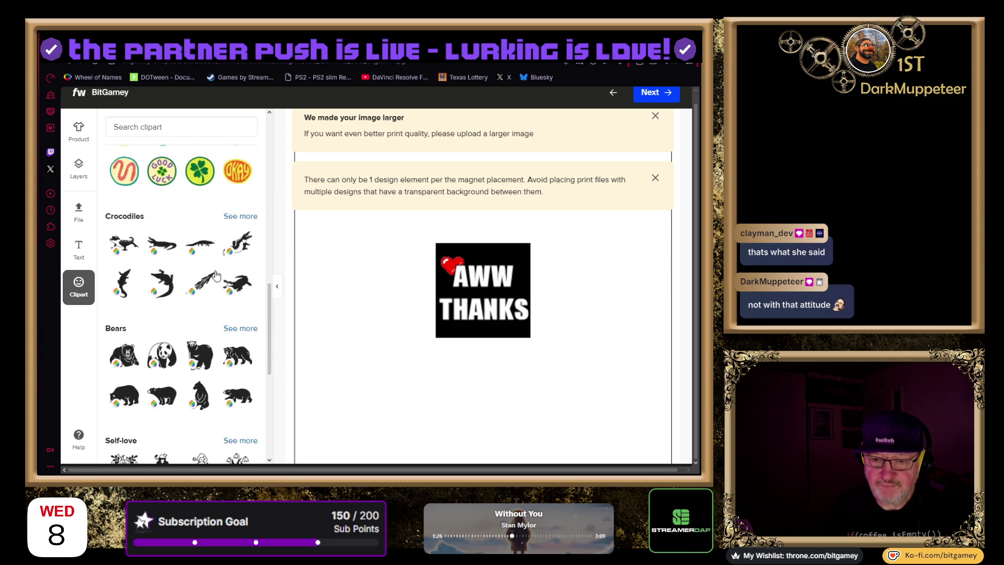
scroll(216, 276, down, 4)
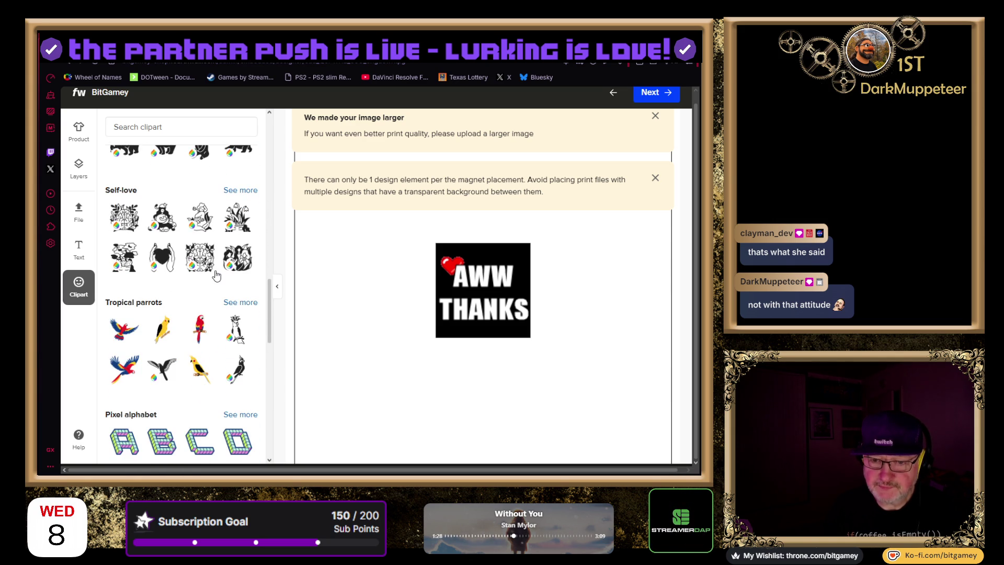
scroll(216, 276, down, 1)
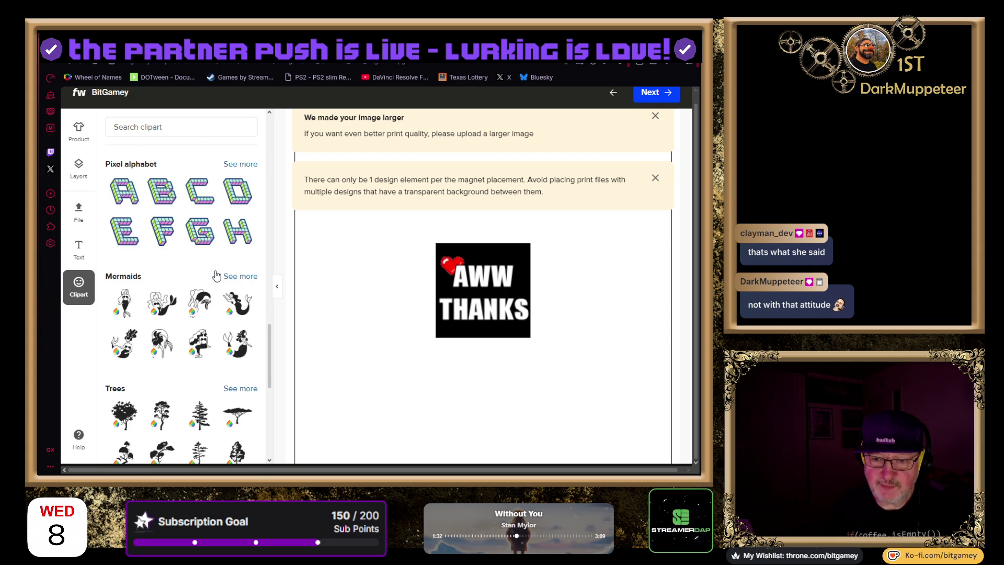
scroll(216, 276, down, 7)
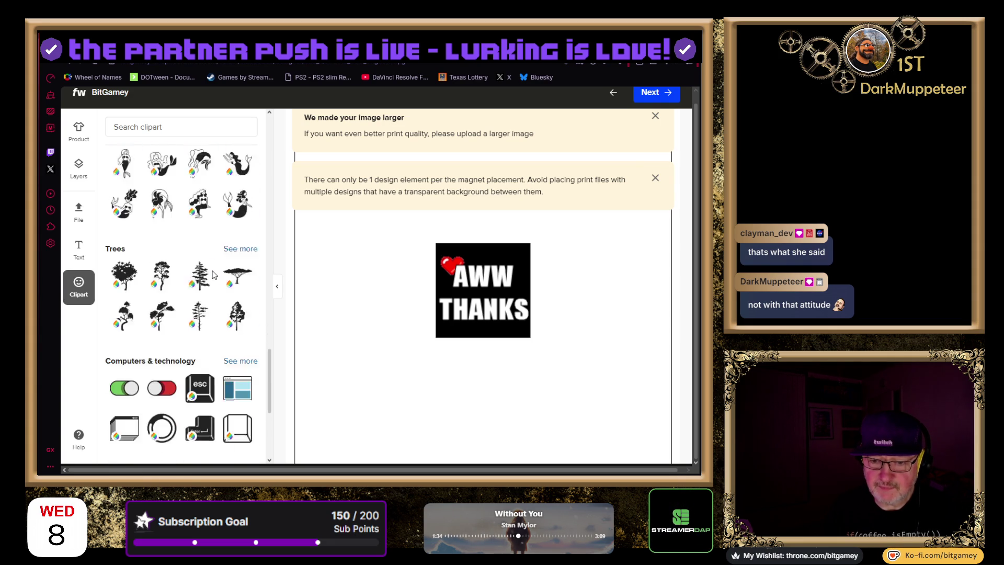
scroll(216, 272, down, 10)
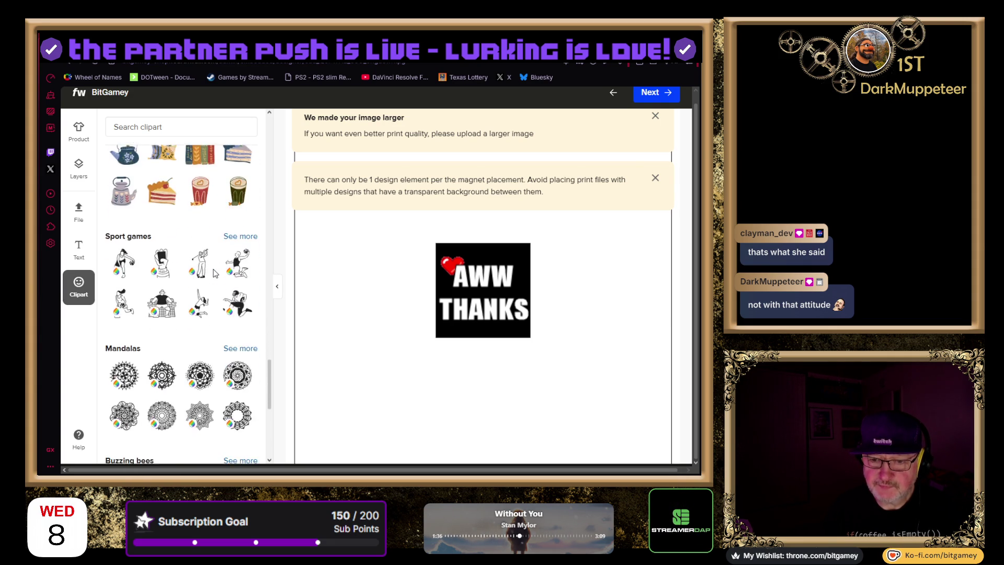
scroll(217, 275, down, 6)
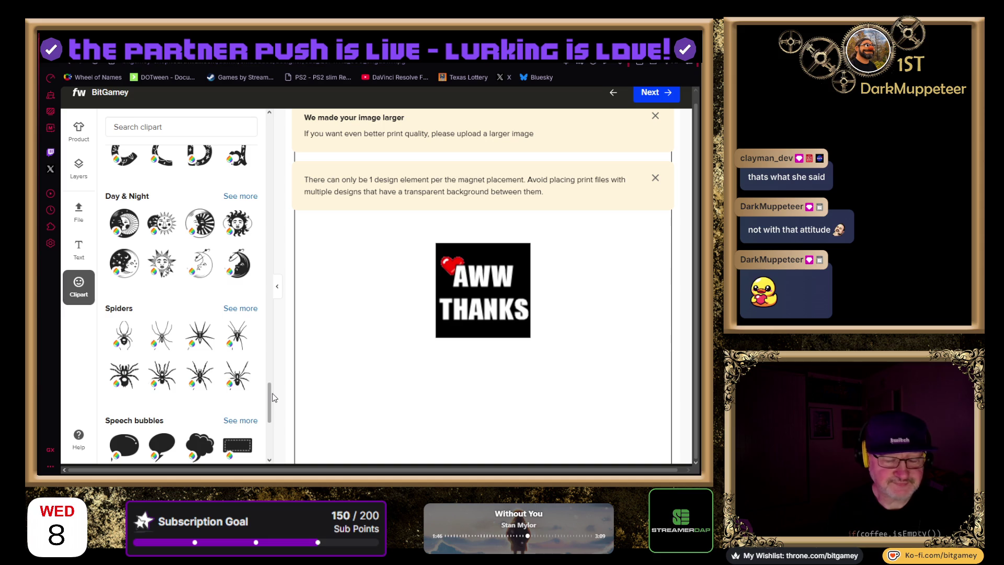
scroll(260, 357, down, 2)
scroll(260, 357, down, 6)
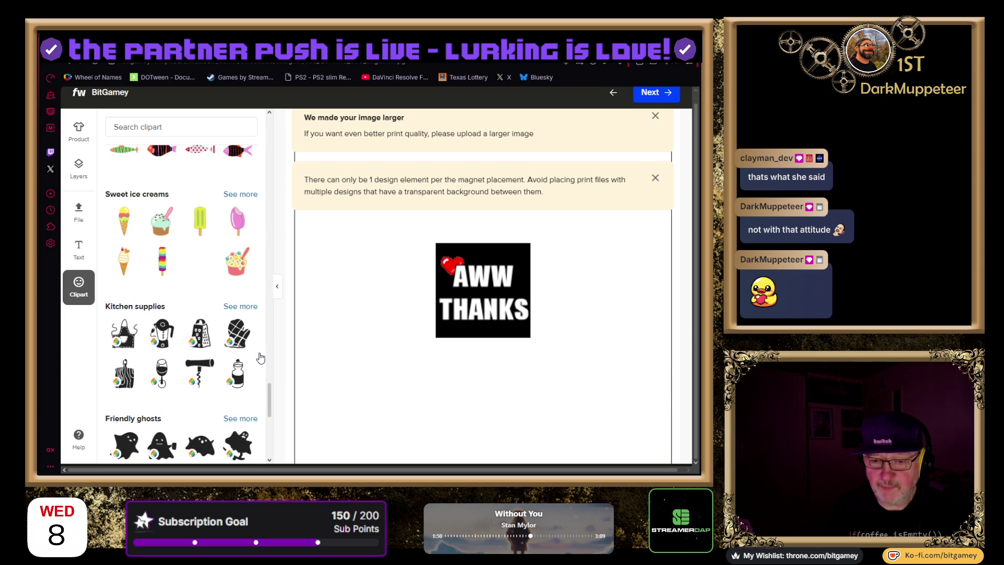
scroll(260, 357, down, 10)
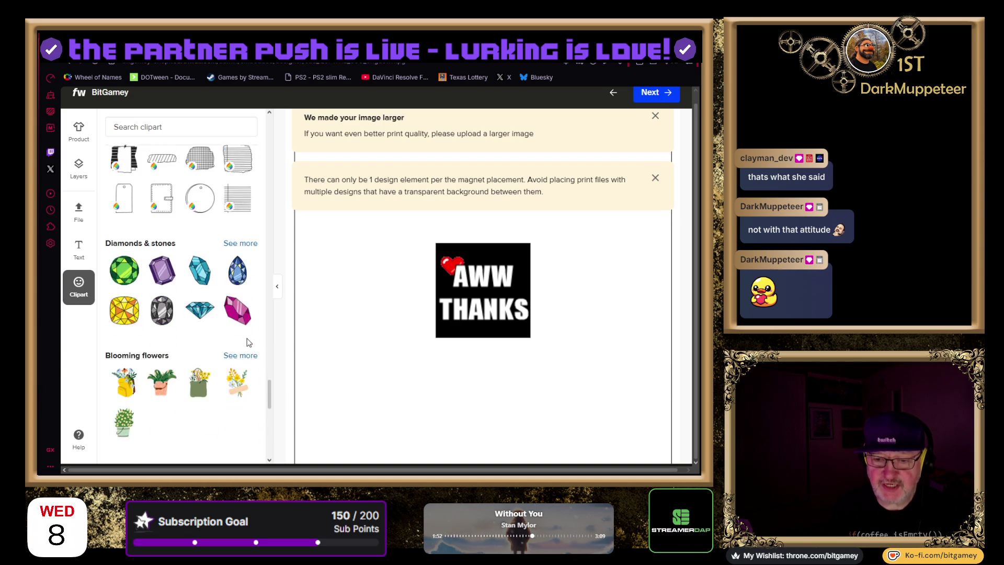
scroll(251, 343, down, 4)
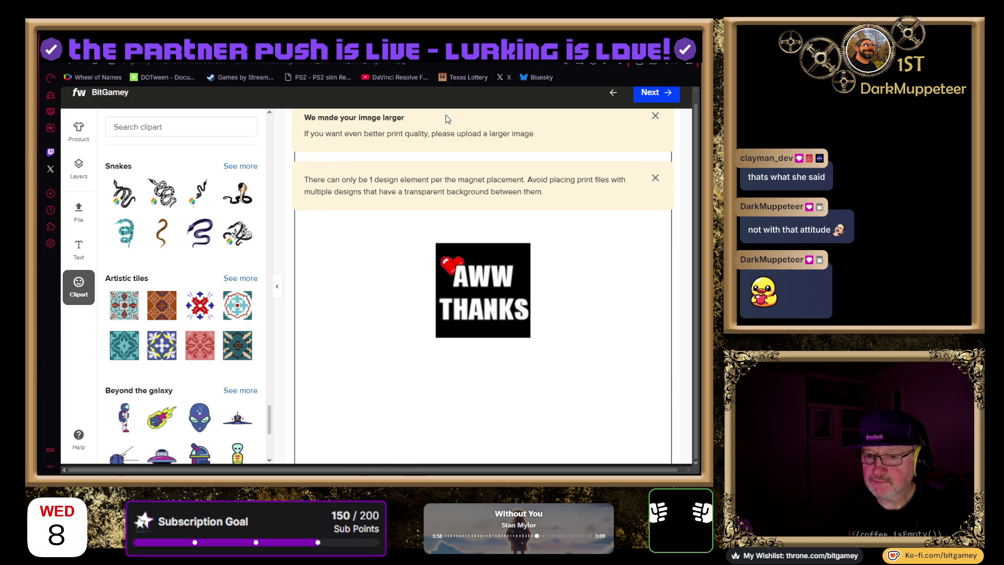
Go back twice to the Bit Gamey storefront and reload it
key(alt+Left)
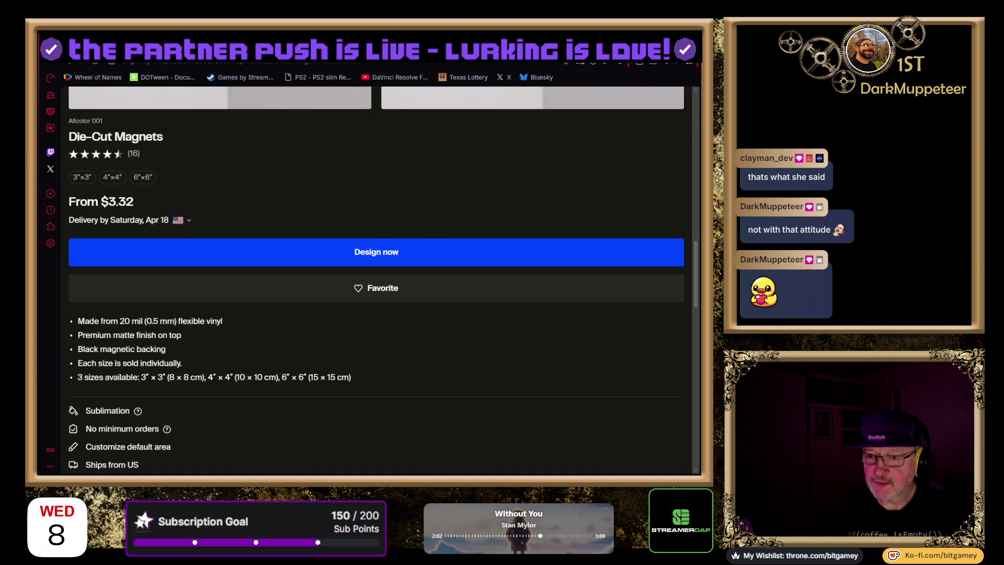
key(alt+Left)
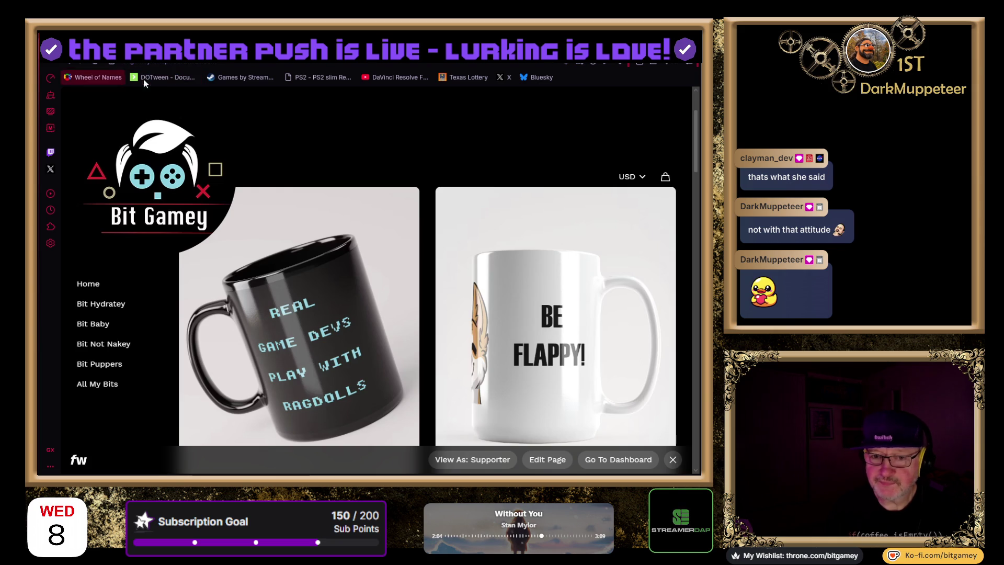
key(F5)
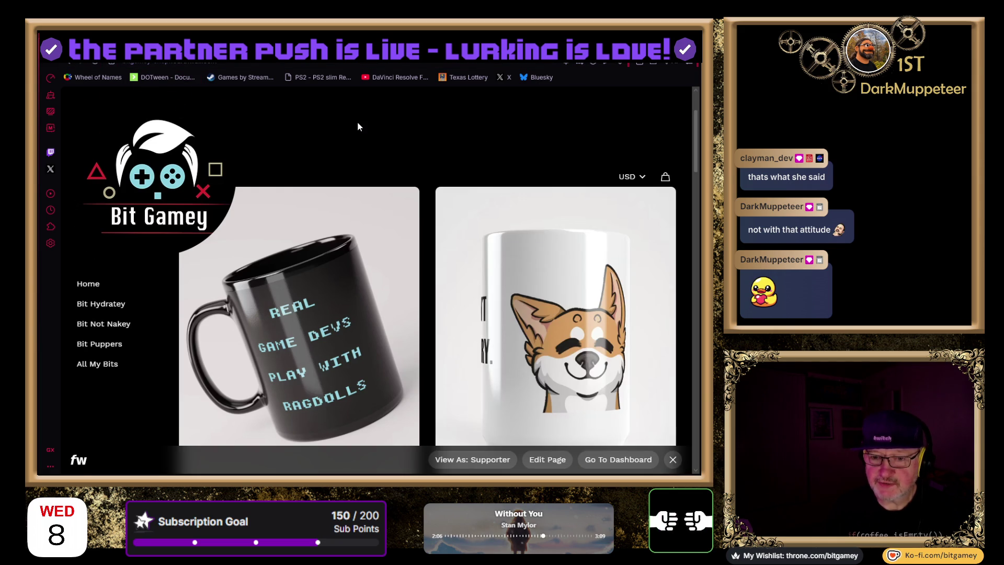
Scroll to the mugs and open the Bit Muggy - Ragdolls product page
scroll(397, 160, down, 2)
scroll(396, 159, down, 2)
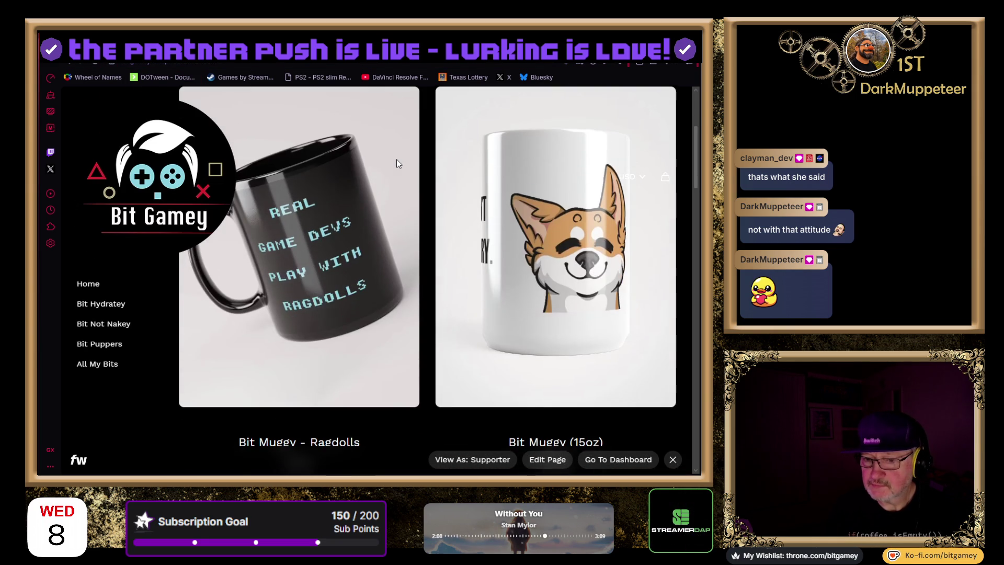
scroll(444, 314, down, 3)
scroll(444, 314, down, 3)
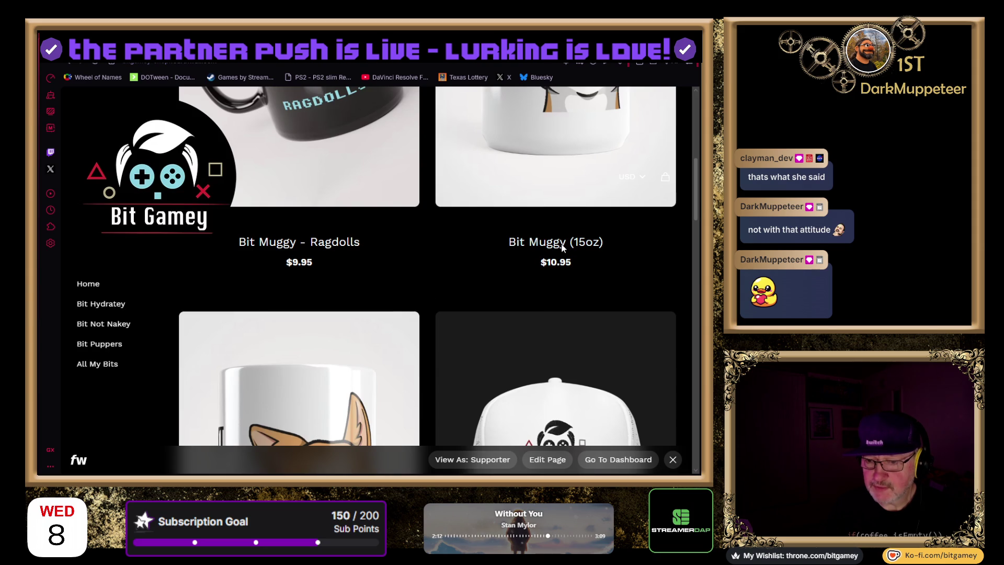
scroll(320, 140, up, 3)
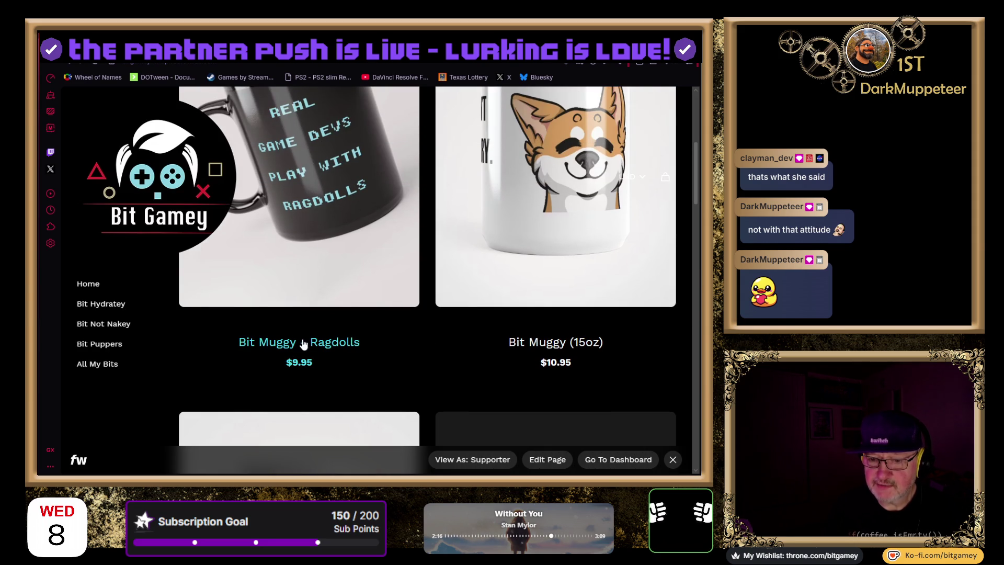
click(314, 343)
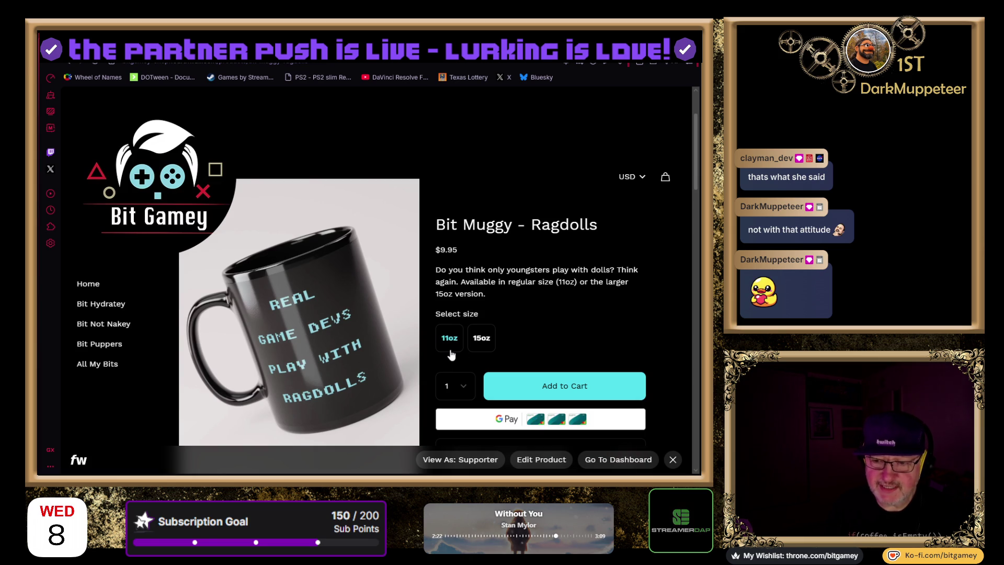
scroll(481, 348, down, 3)
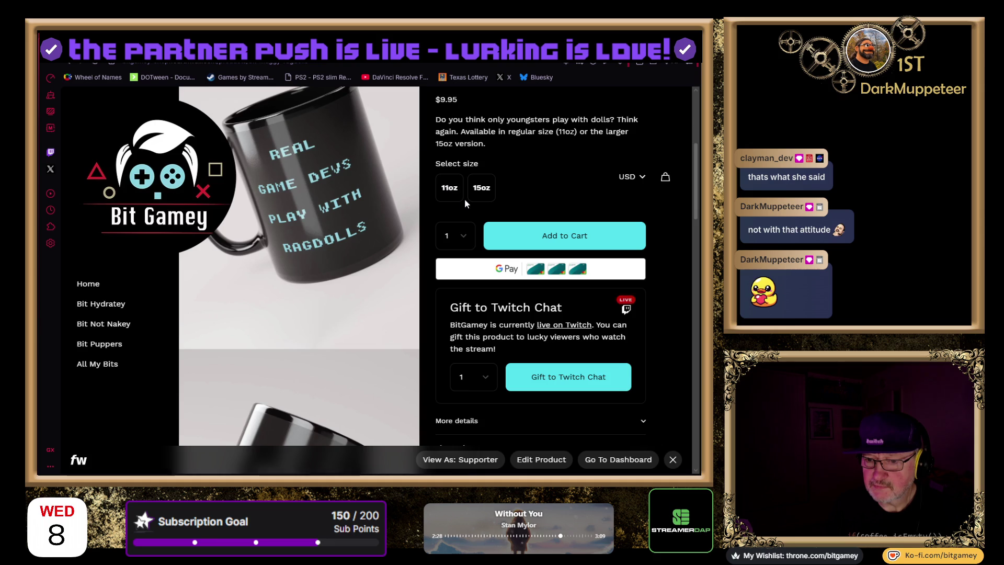
scroll(463, 199, up, 2)
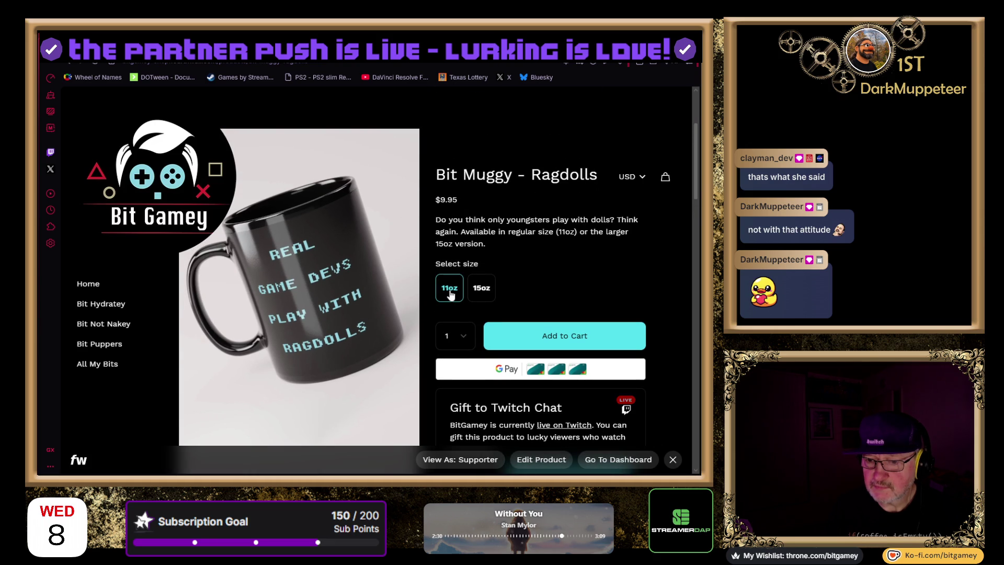
click(481, 292)
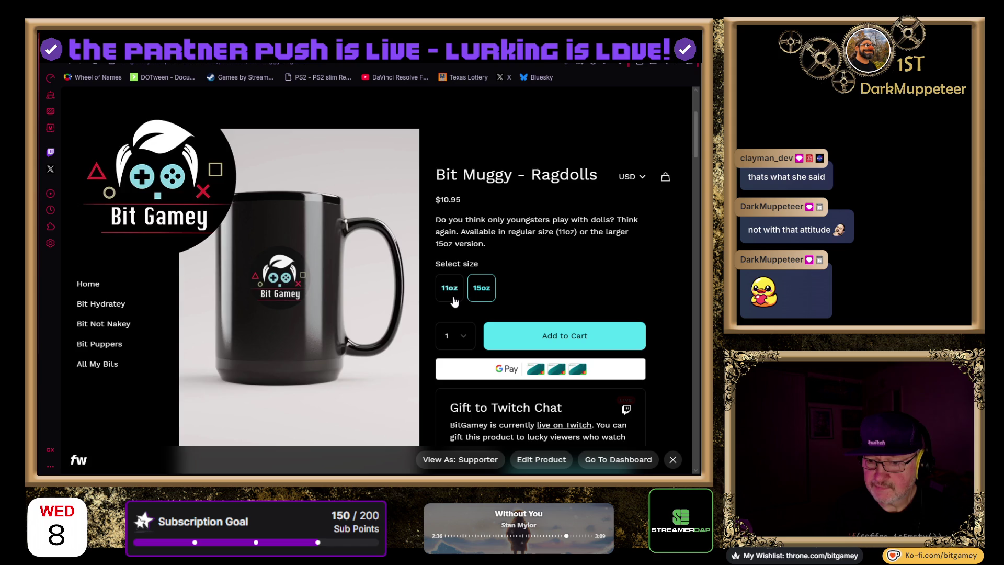
click(450, 296)
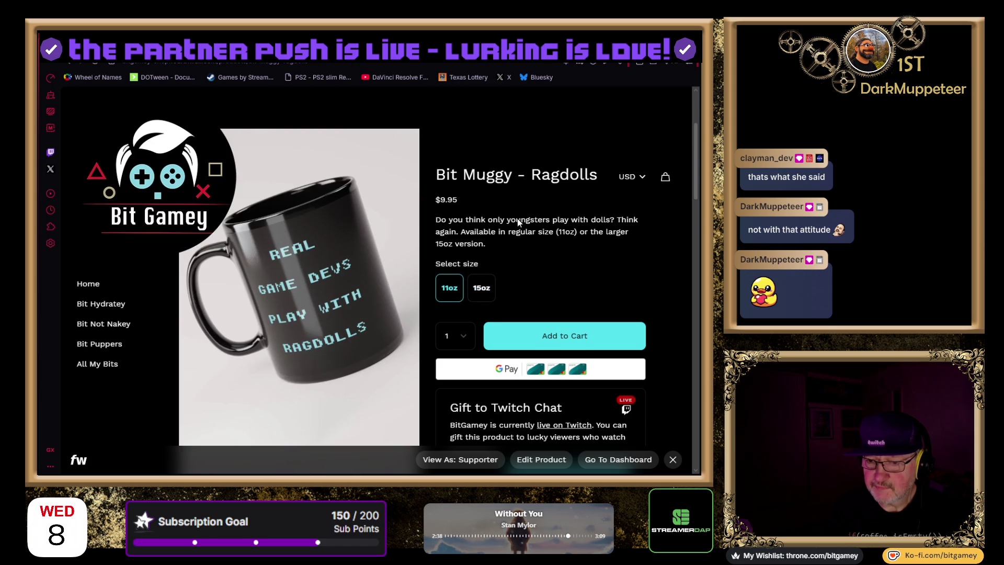
scroll(518, 223, down, 5)
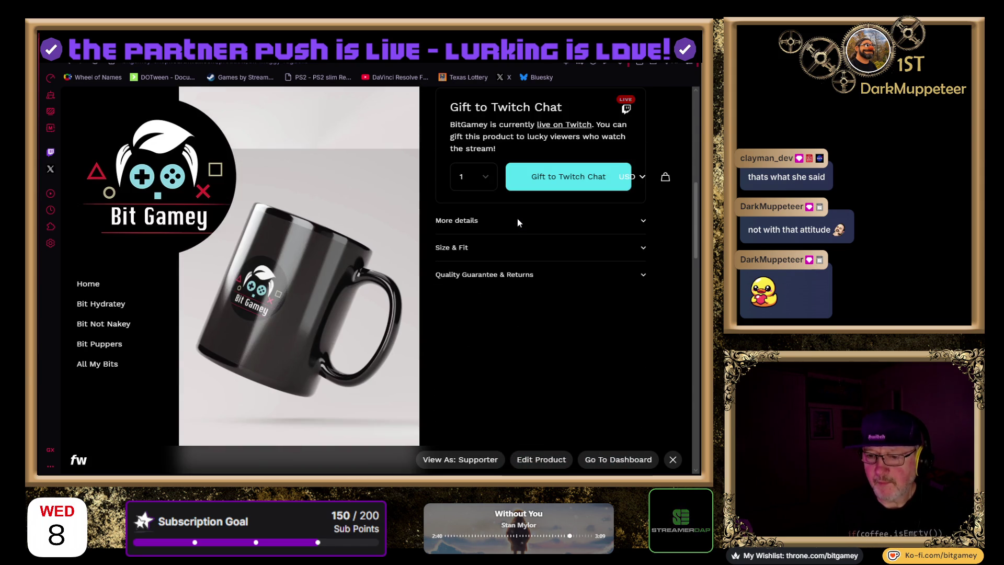
scroll(516, 218, up, 5)
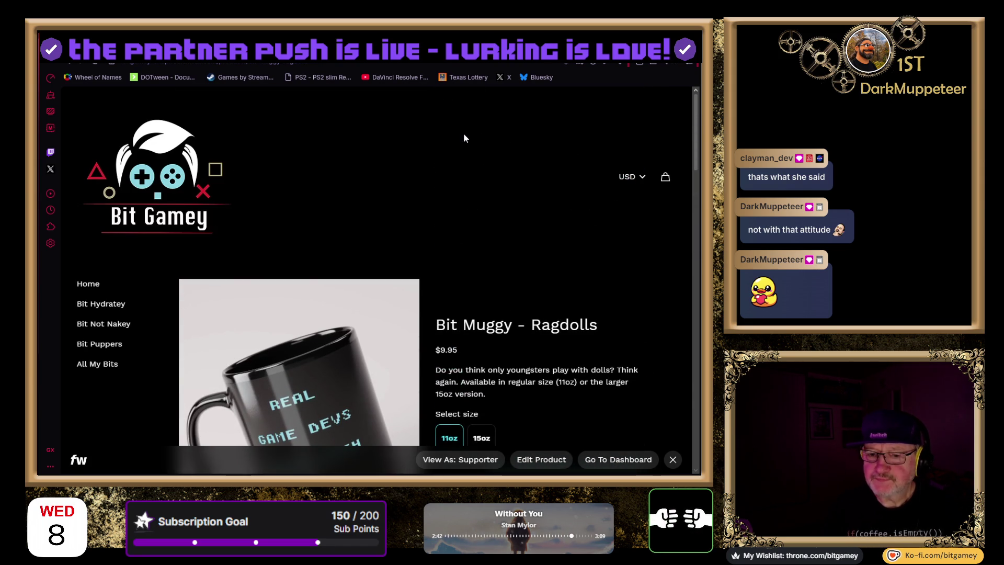
click(72, 64)
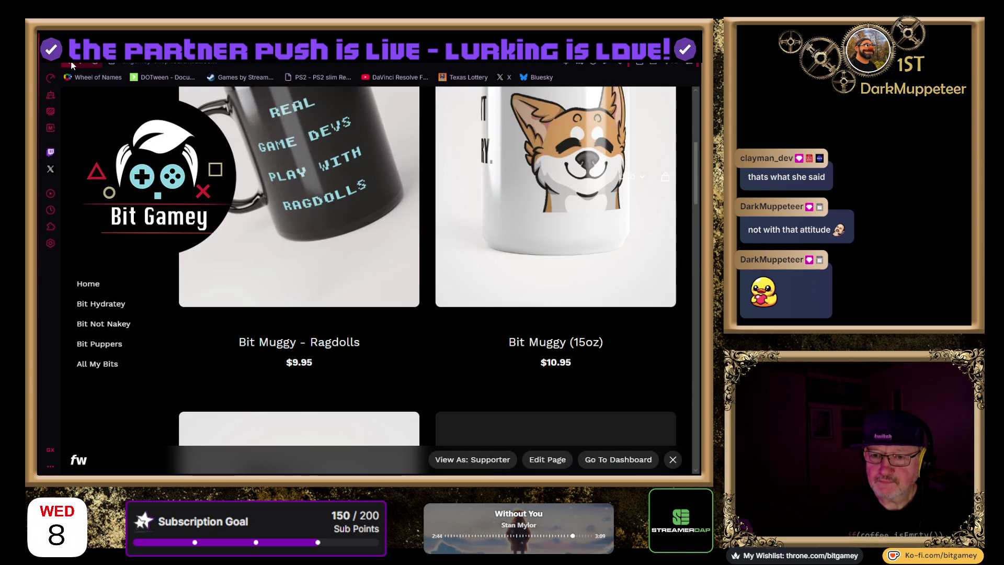
Browse the Bit Gamey products collection with the black logo mug and BE FLAPPY! mug, then select the page address
scroll(554, 220, down, 5)
scroll(593, 144, down, 3)
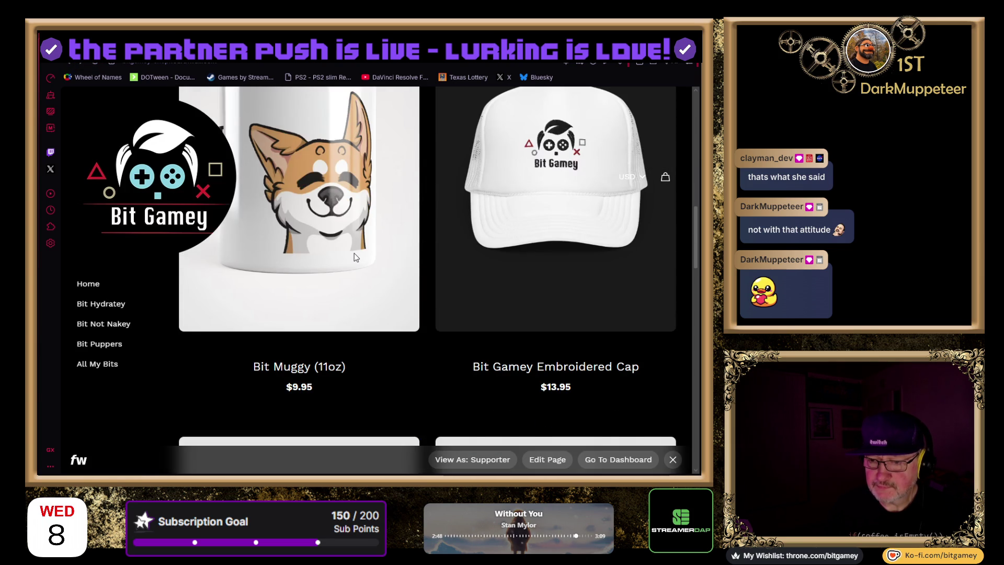
scroll(389, 275, up, 5)
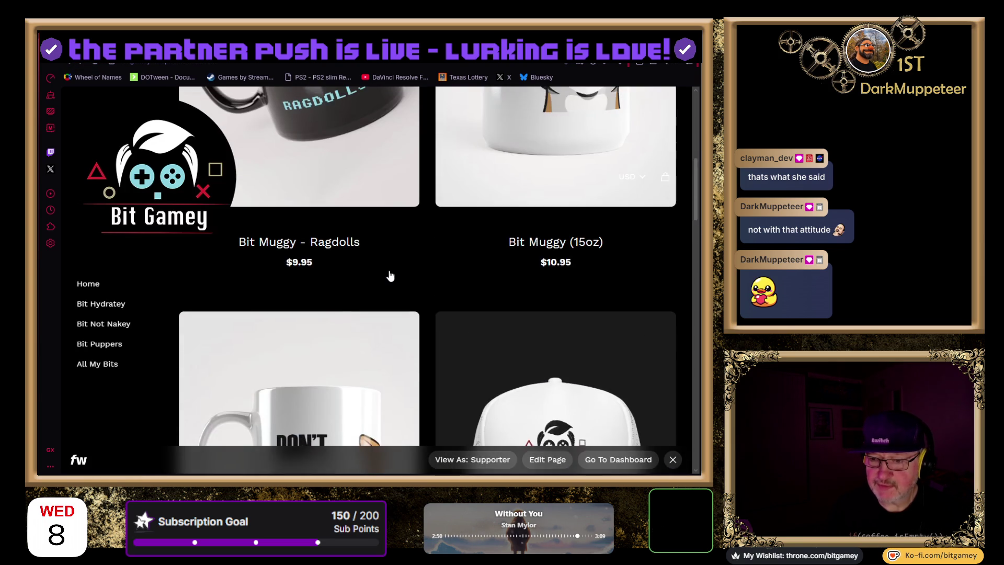
scroll(389, 275, up, 4)
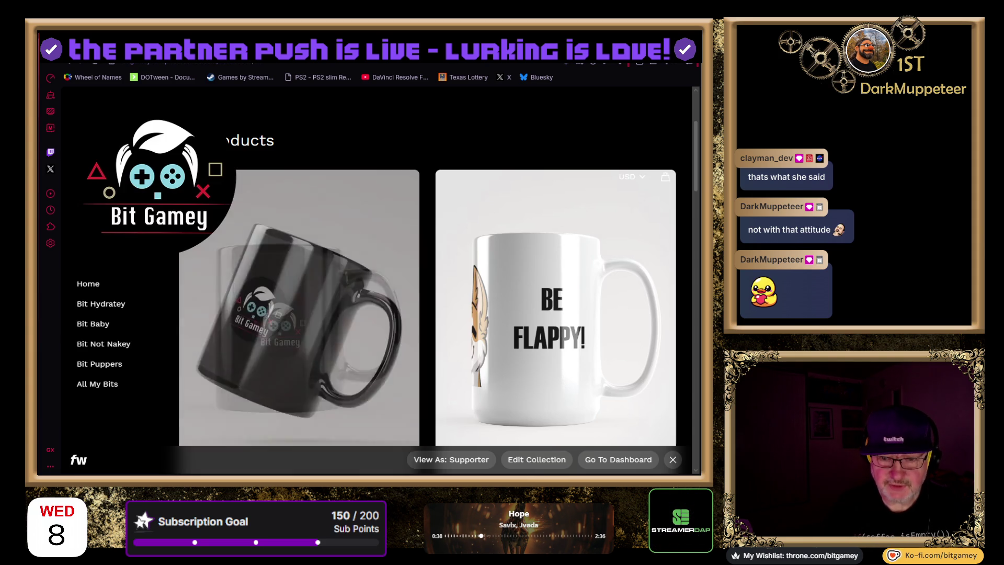
click(295, 64)
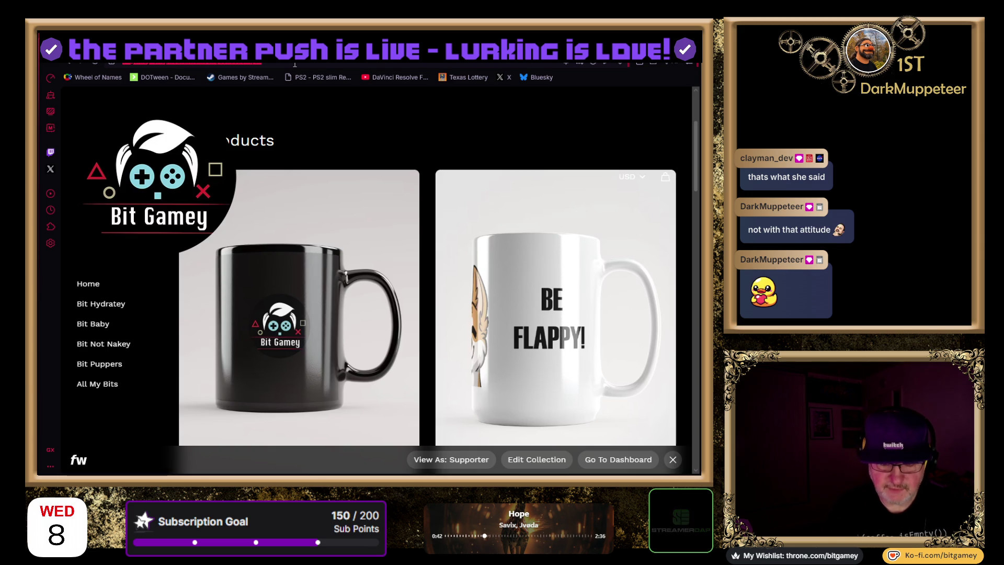
Reload the products page, return to the home page, and reach Bit Muggy - Ragdolls and Bit Muggy (15oz)
key(Return)
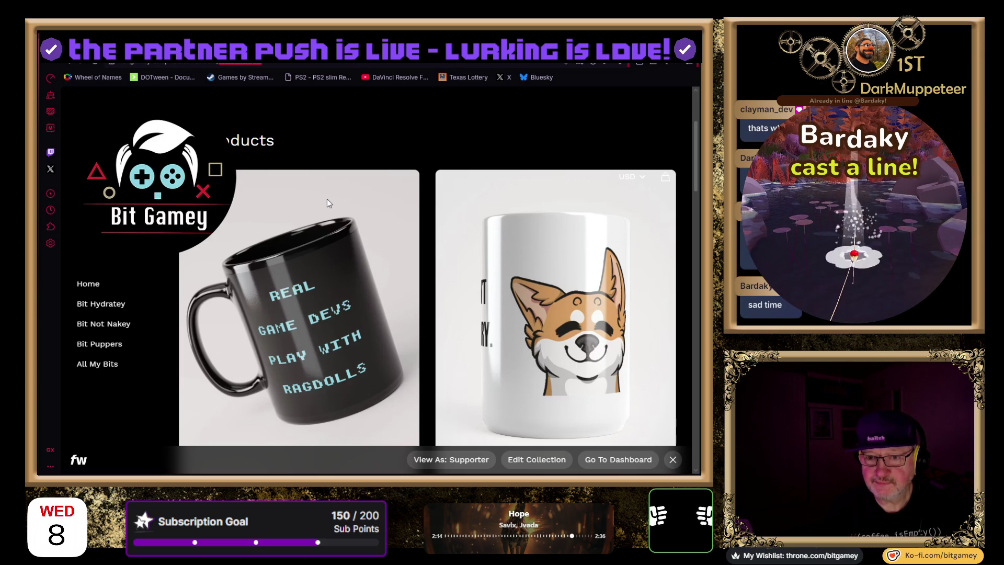
key(alt+Left)
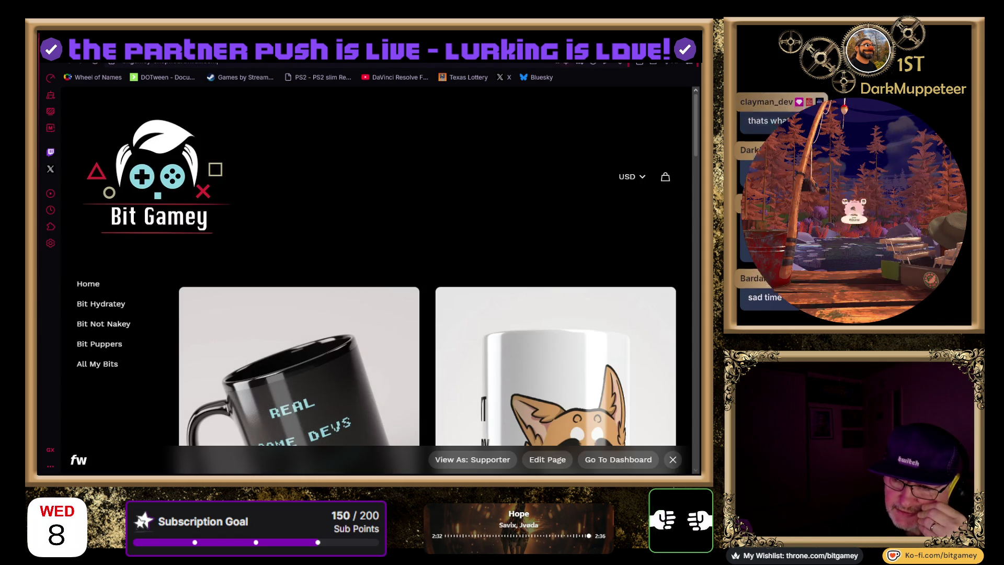
scroll(366, 261, down, 4)
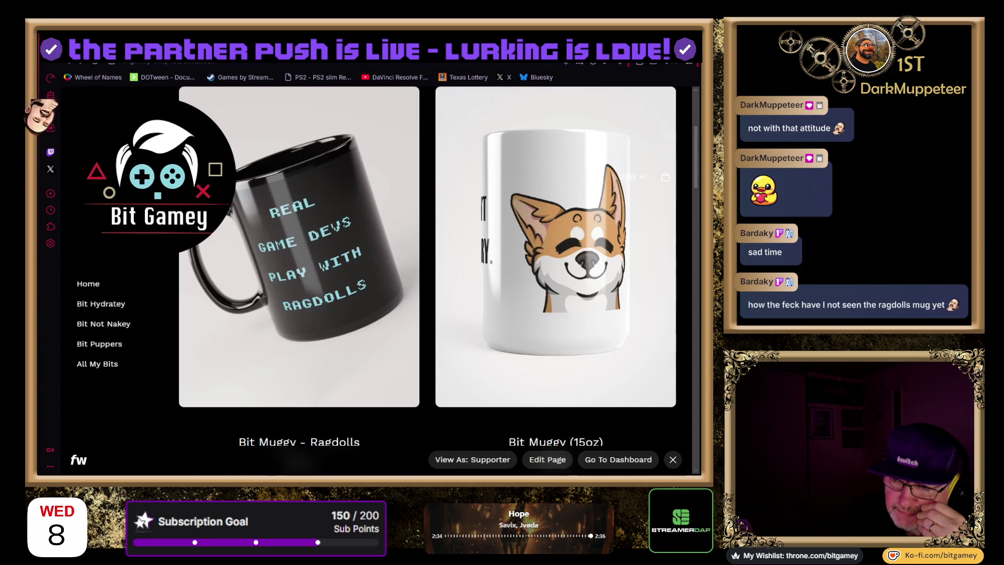
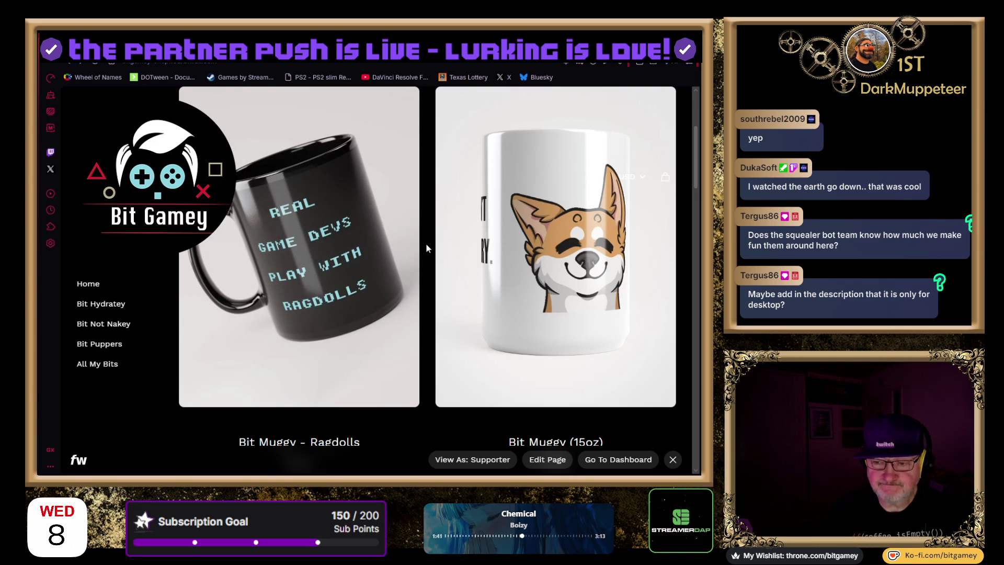
Scroll the Bit Gamey shop past the mugs, cap, T-shirt and beanie to the $6.05 Emote Sticker Sheet
scroll(426, 243, down, 1)
scroll(534, 227, up, 1)
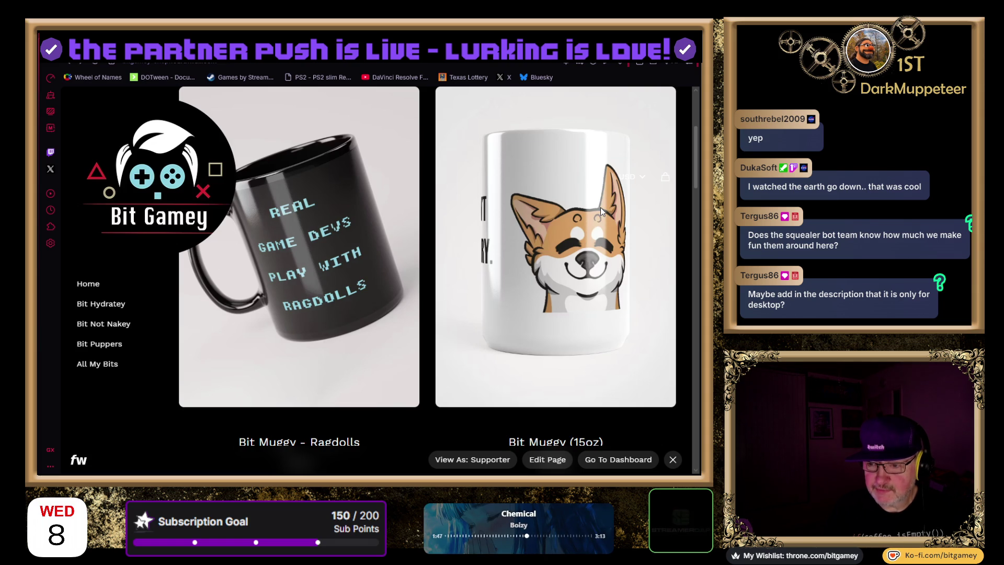
scroll(604, 207, down, 2)
scroll(603, 210, down, 6)
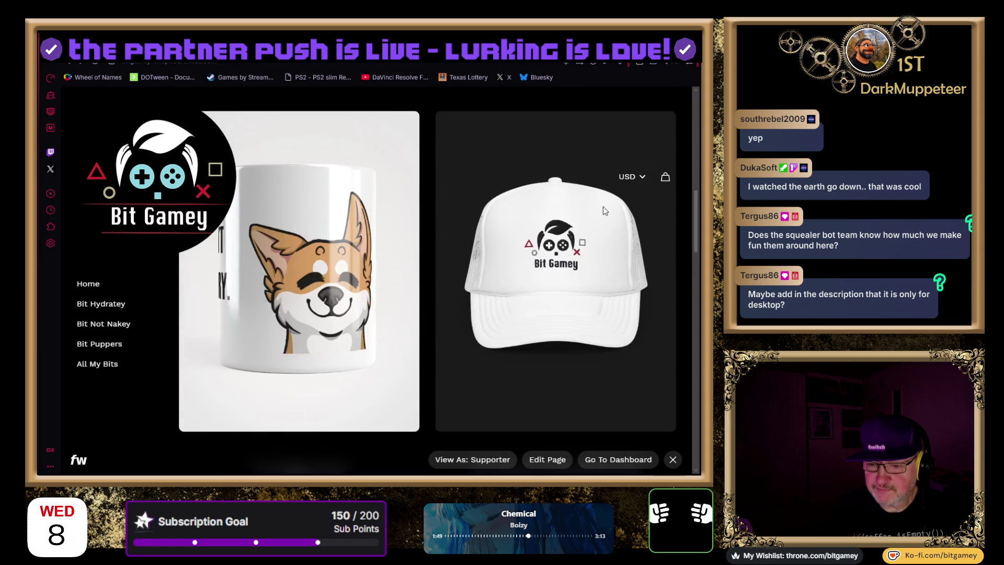
scroll(499, 263, down, 5)
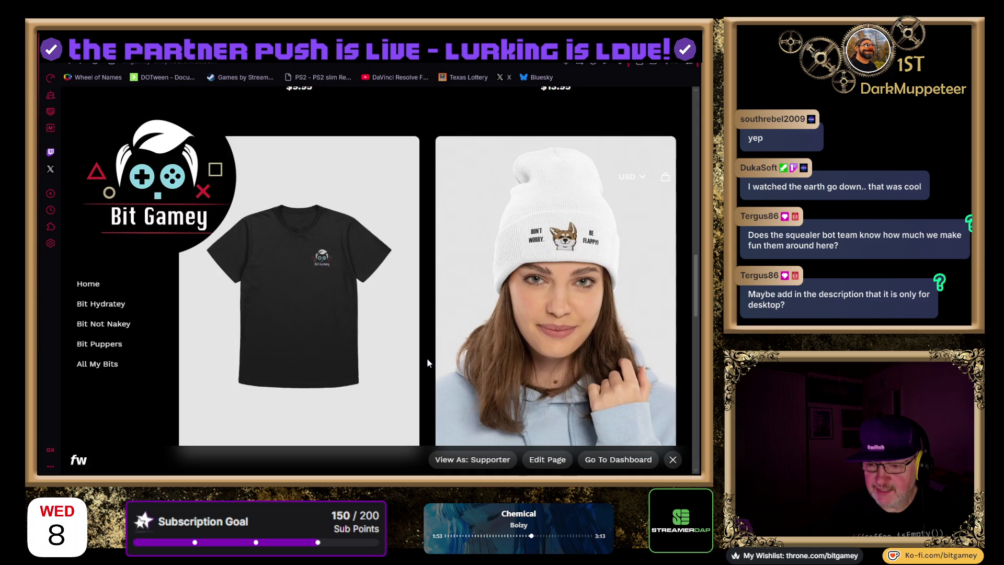
scroll(427, 358, down, 1)
scroll(427, 358, down, 5)
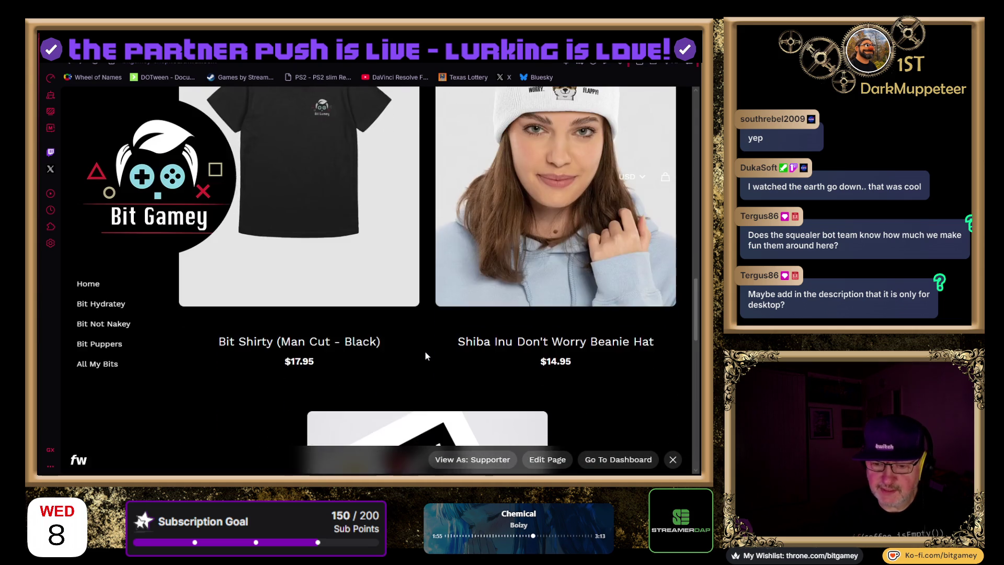
scroll(426, 354, down, 3)
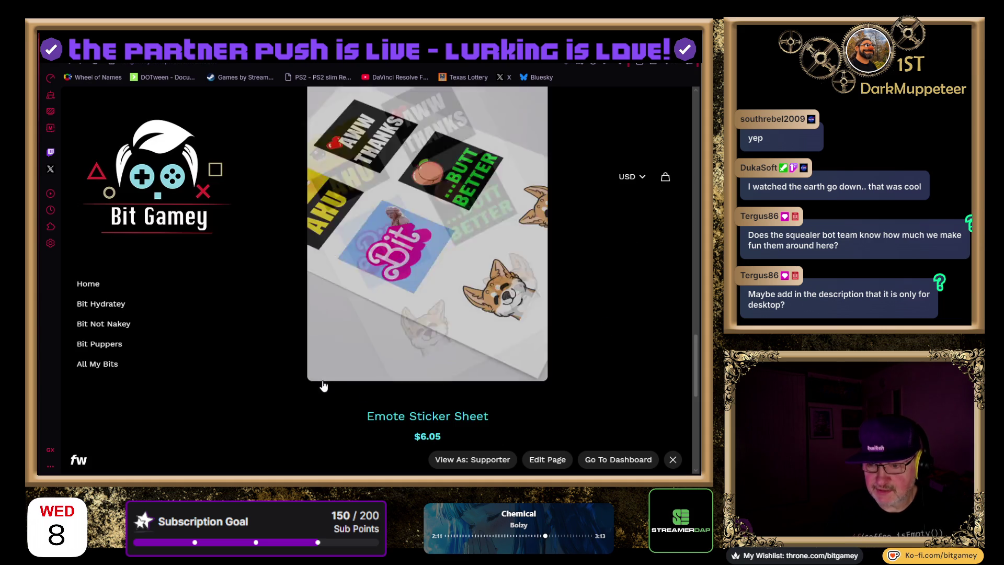
scroll(246, 331, down, 3)
scroll(246, 330, up, 5)
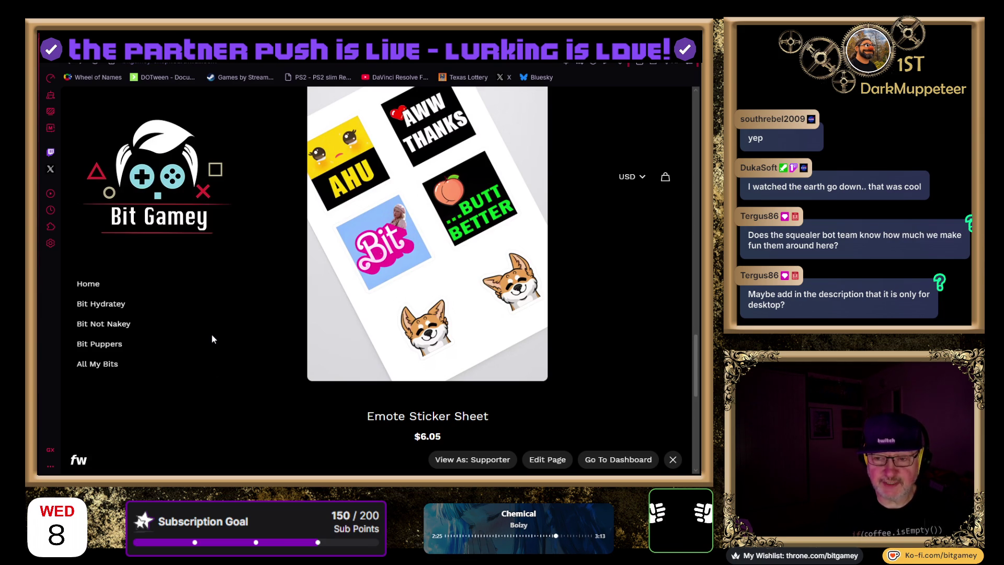
scroll(221, 347, down, 4)
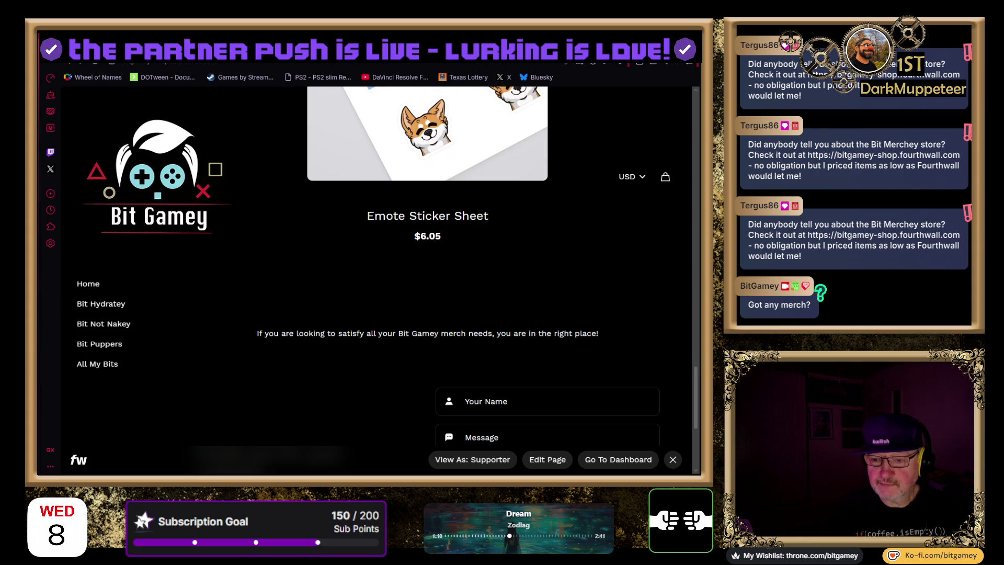
Scroll back up on the Emote Sticker Sheet's product page to see its sticker artwork
scroll(453, 293, up, 3)
Scroll up to the sticker sheet product image, then start a new browser tab
scroll(453, 293, up, 1)
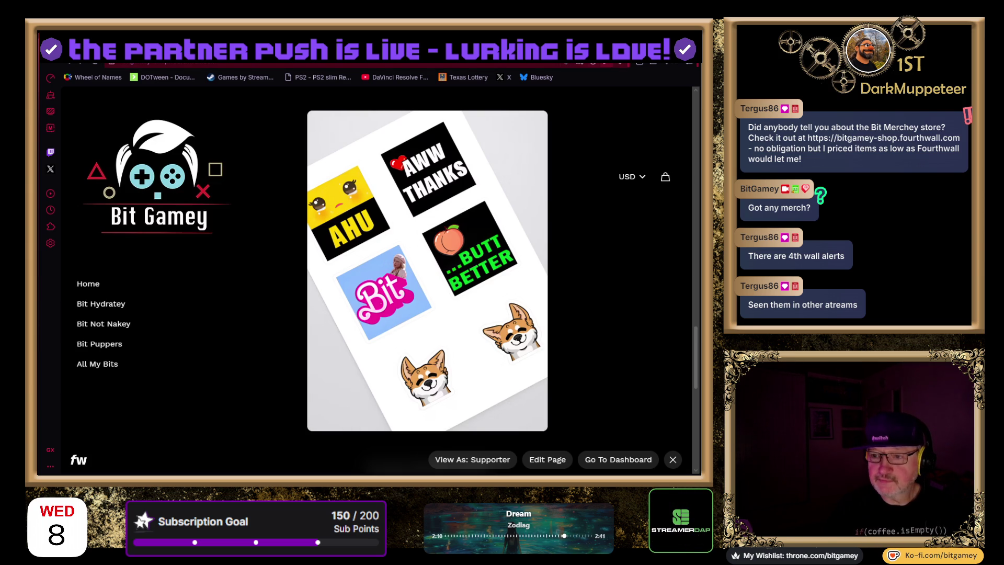
key(ctrl+t)
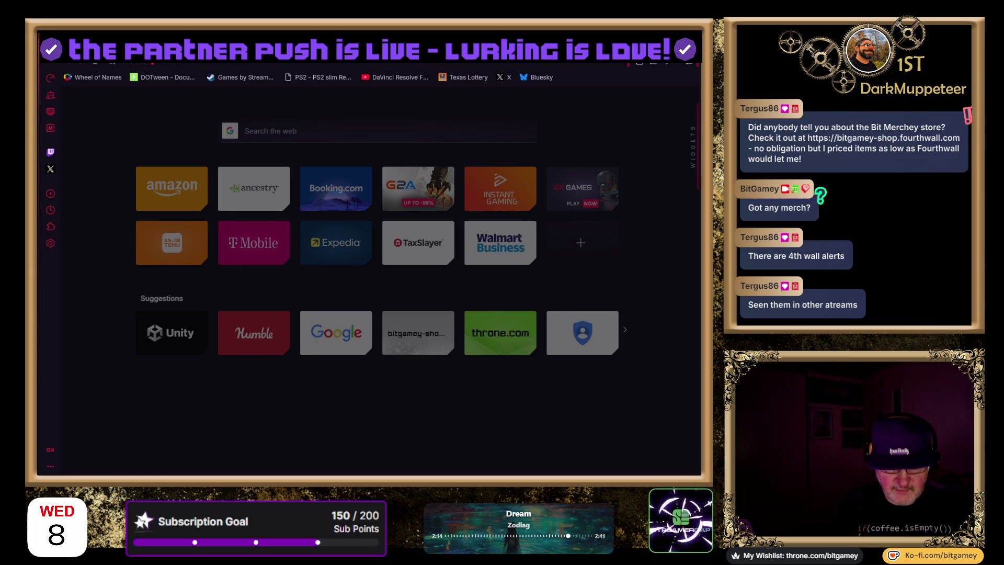
Search Google for 'fourthwall twitch alerts' and open Fourthwall's 'Set up stream alerts for purchases' article
key(Return)
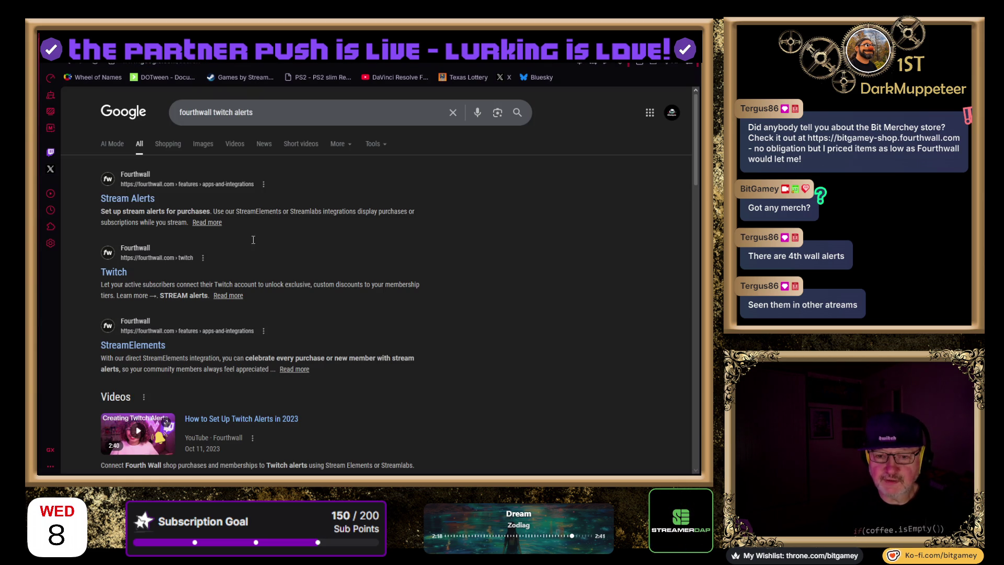
click(100, 198)
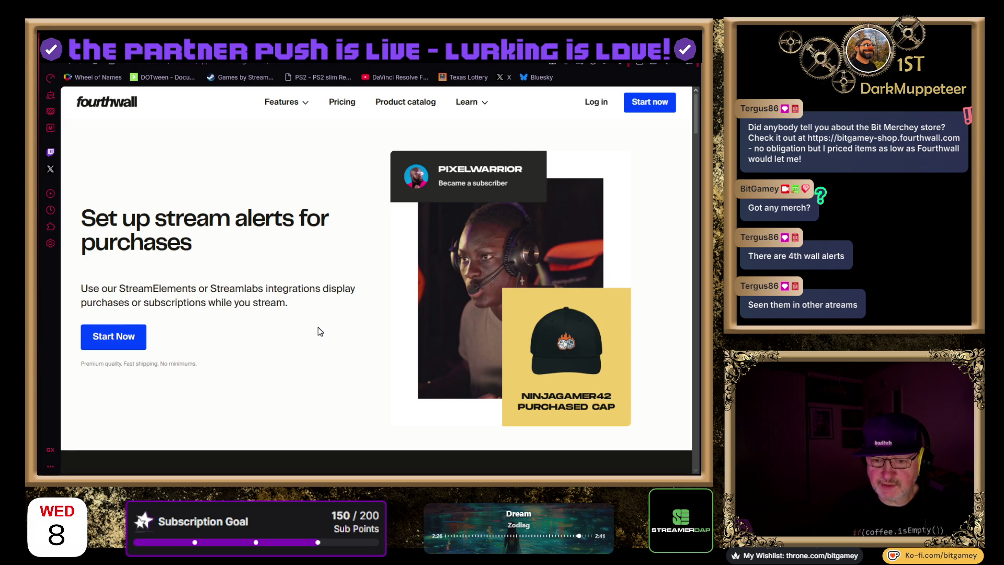
Read through the stream alerts article, then log in to the BitGamey creator dashboard
scroll(320, 351, down, 2)
scroll(320, 350, up, 2)
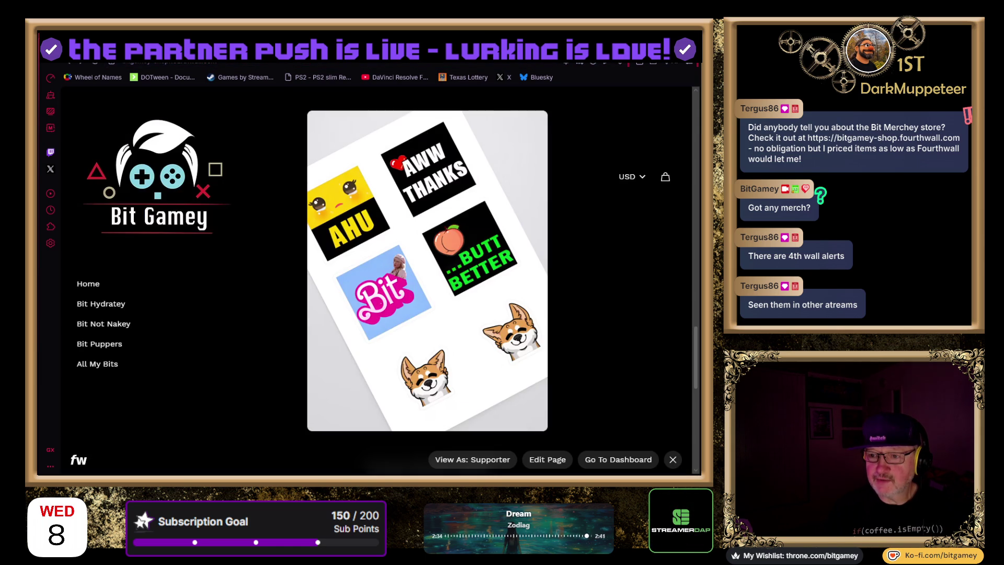
scroll(584, 167, up, 15)
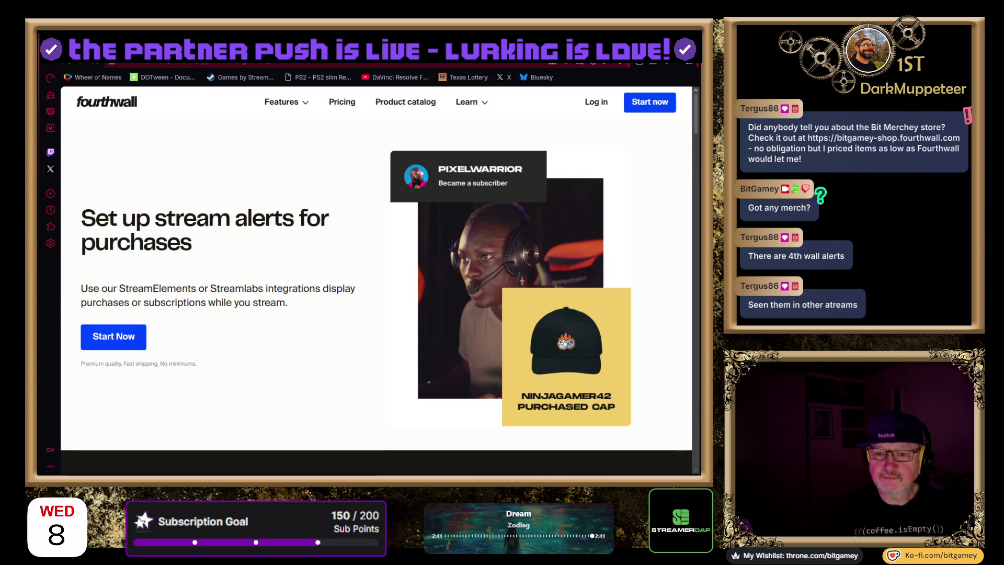
click(586, 106)
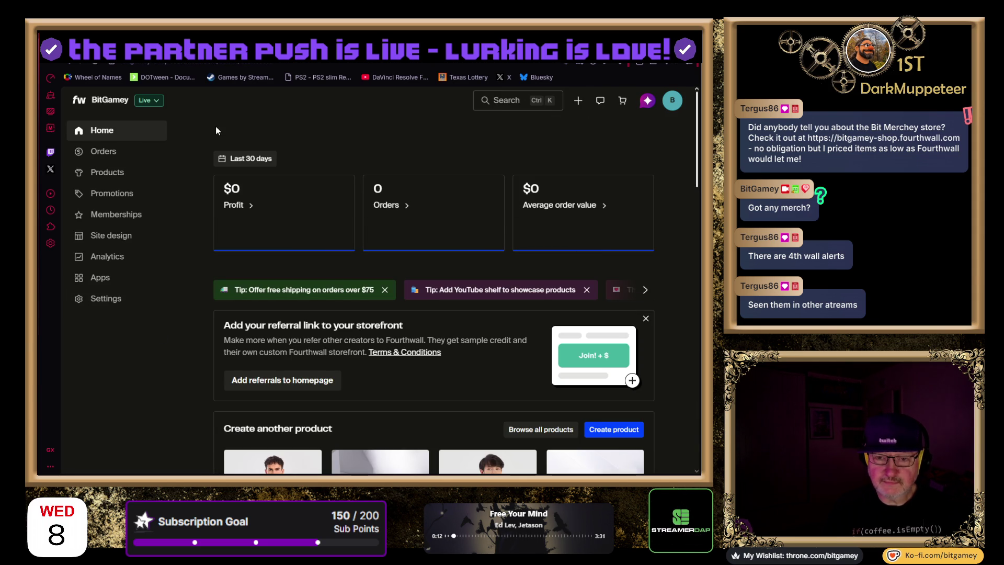
click(307, 65)
key(ctrl+v)
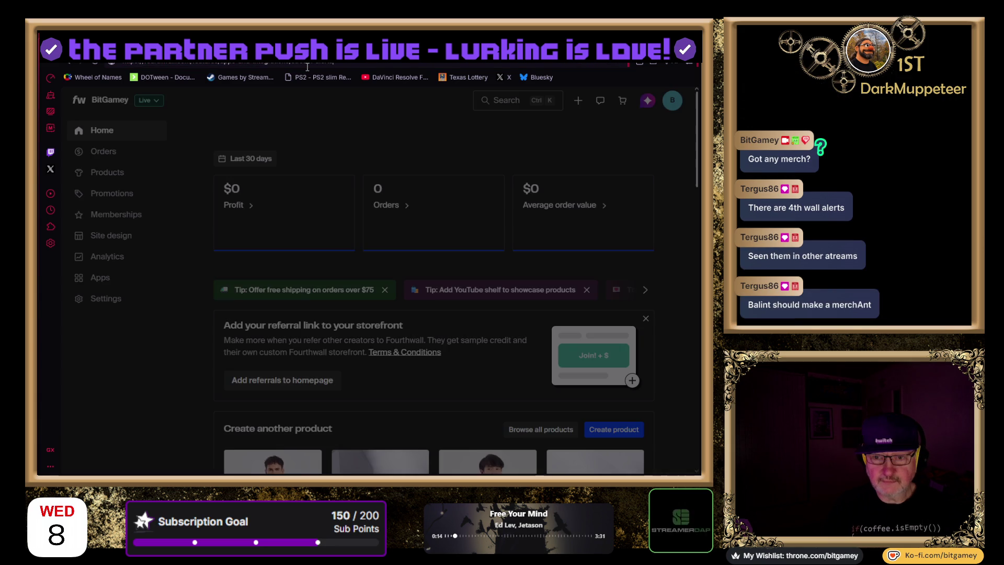
key(Return)
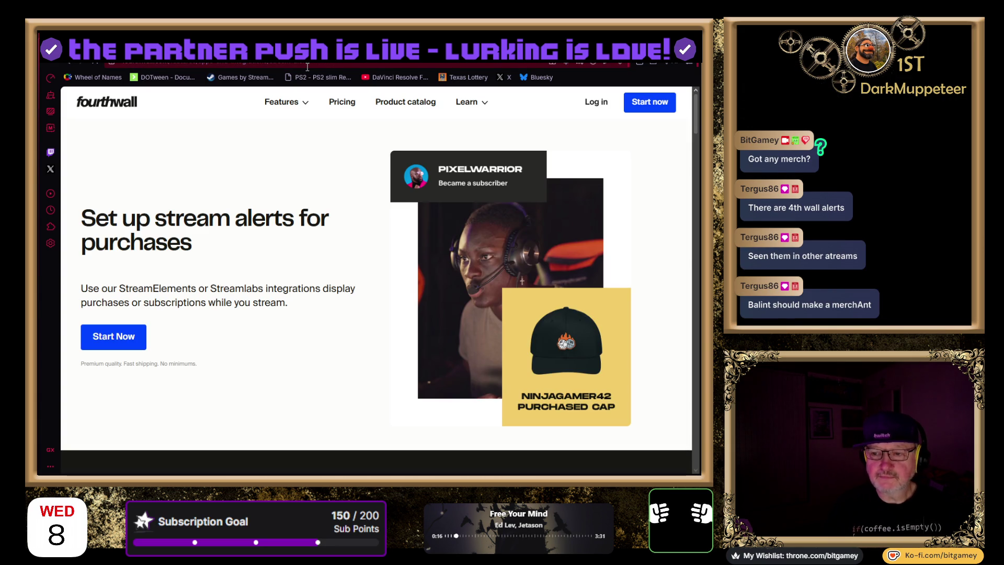
click(590, 102)
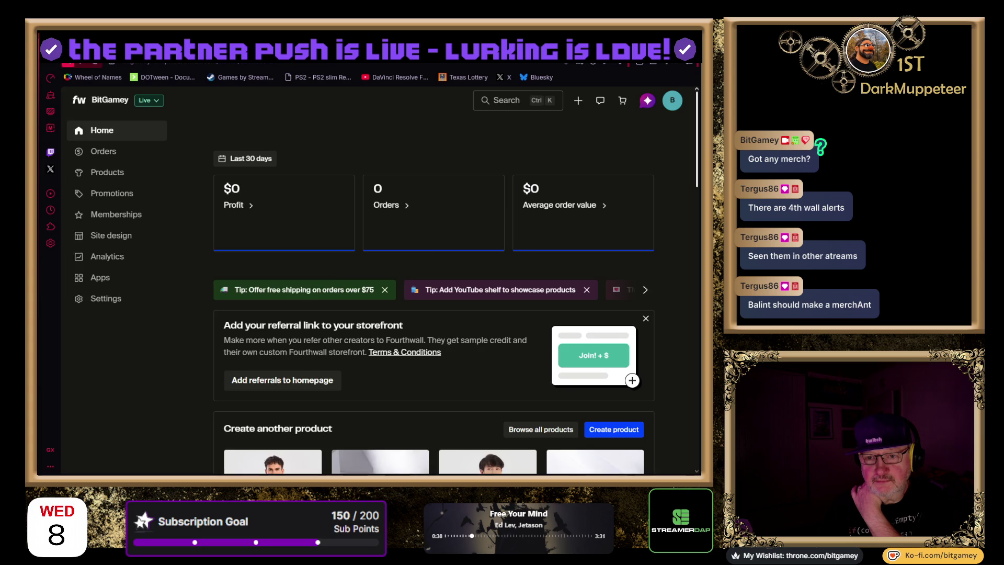
key(ctrl+Tab)
click(115, 335)
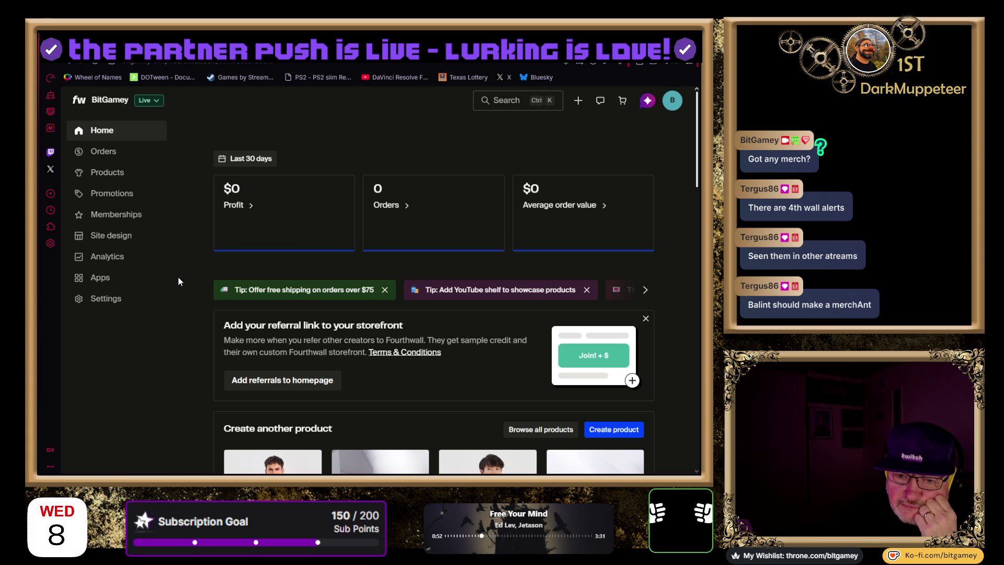
Confirm adding the referral link to the BitGamey storefront and scroll past the product suggestions
scroll(179, 277, down, 1)
scroll(178, 282, down, 3)
scroll(179, 280, down, 2)
scroll(179, 281, up, 2)
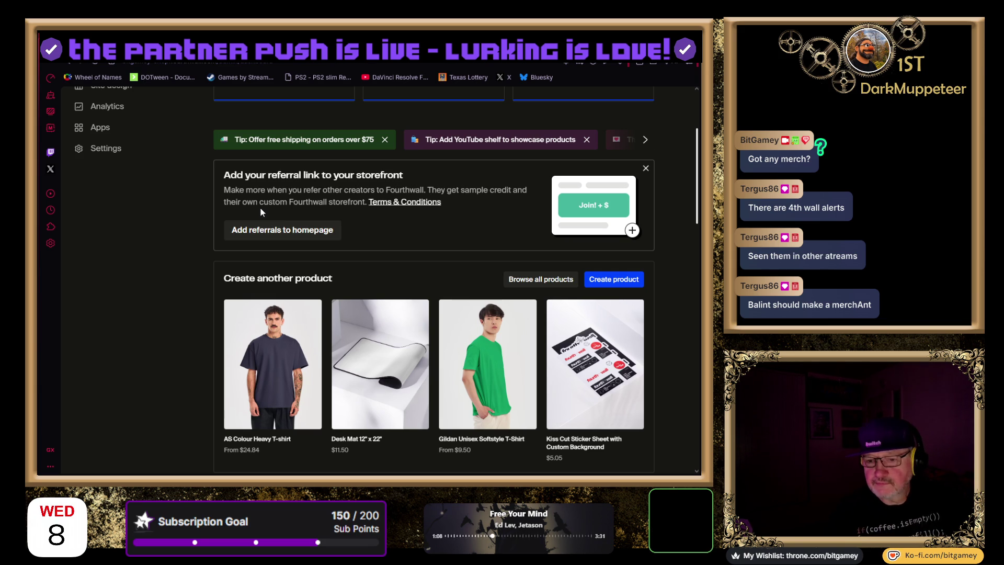
click(285, 230)
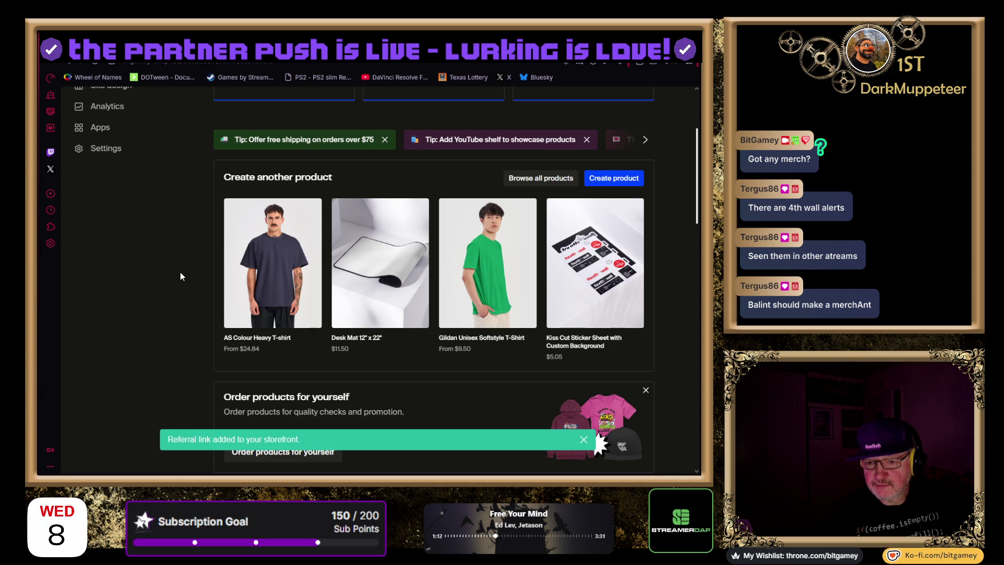
scroll(180, 272, down, 6)
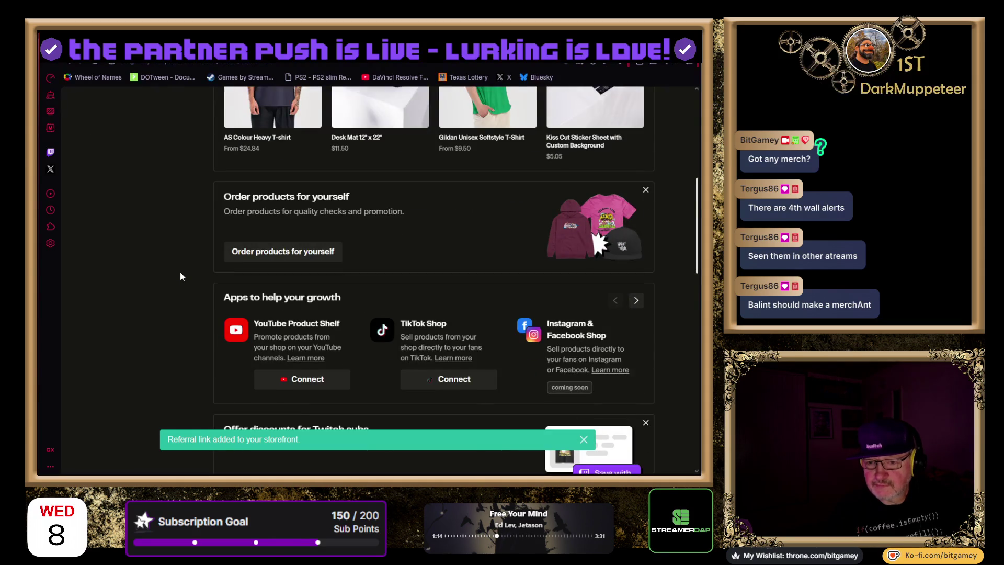
scroll(179, 276, up, 1)
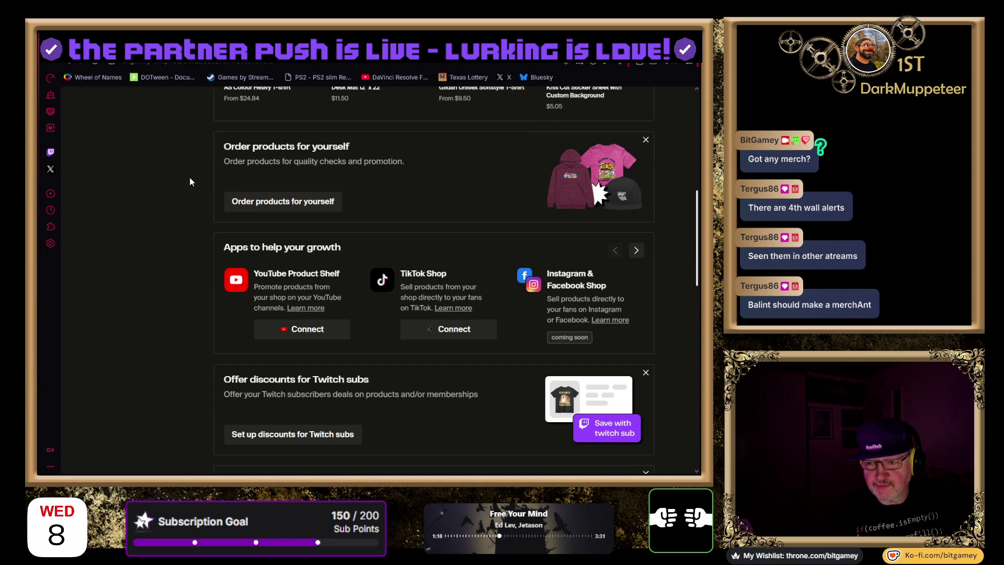
Check the $0 shop credit on the Place order page, then return to the dashboard
click(293, 202)
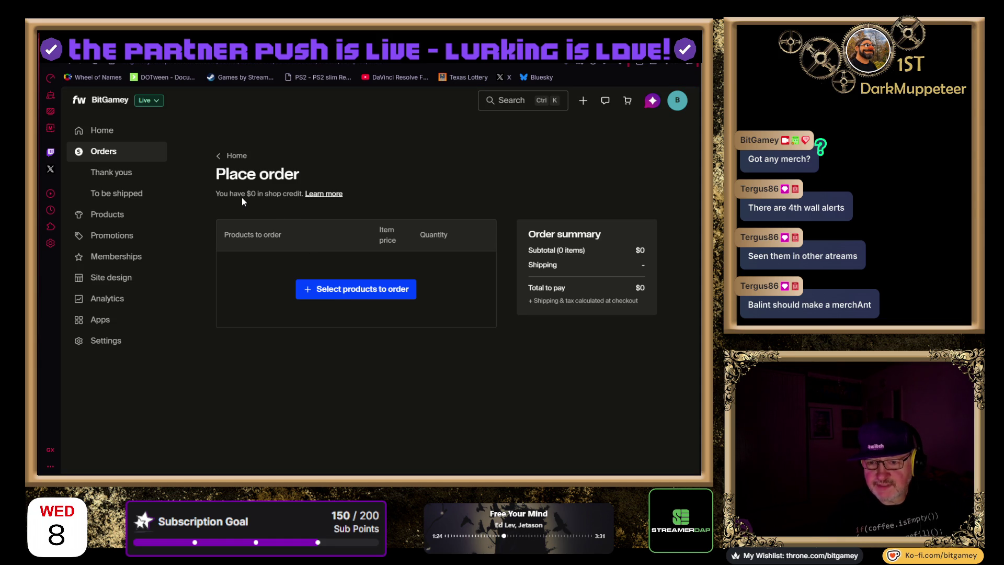
drag(213, 194, 305, 202)
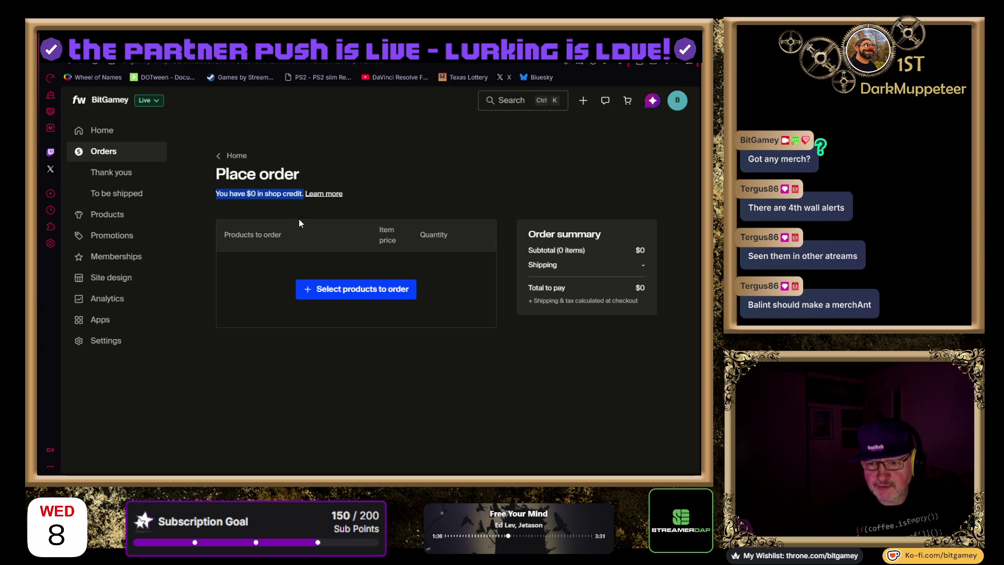
click(299, 218)
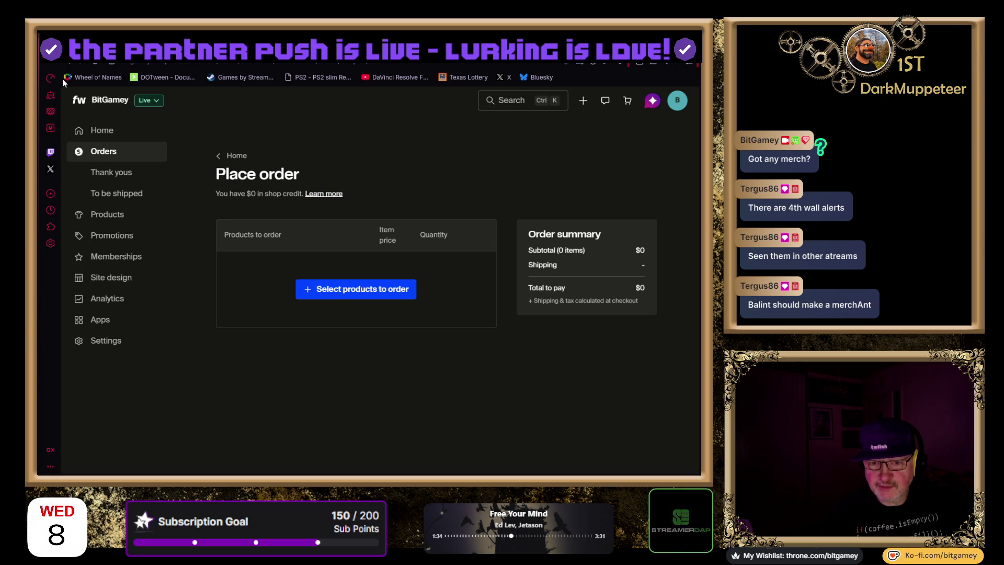
click(66, 64)
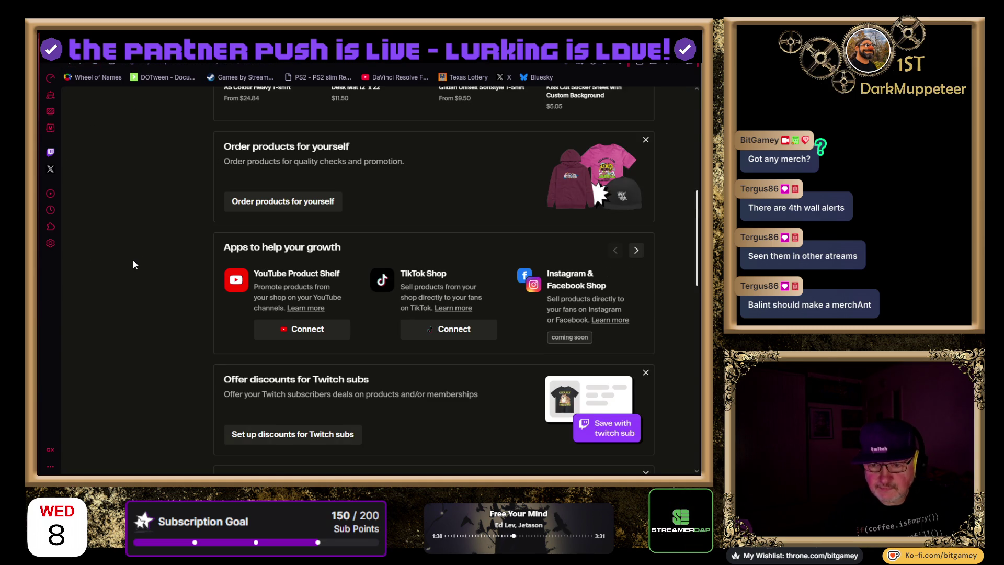
Scroll the dashboard through recommendations, guides and growth options like YouTube Product Shelf and TikTok Shop
scroll(133, 261, down, 2)
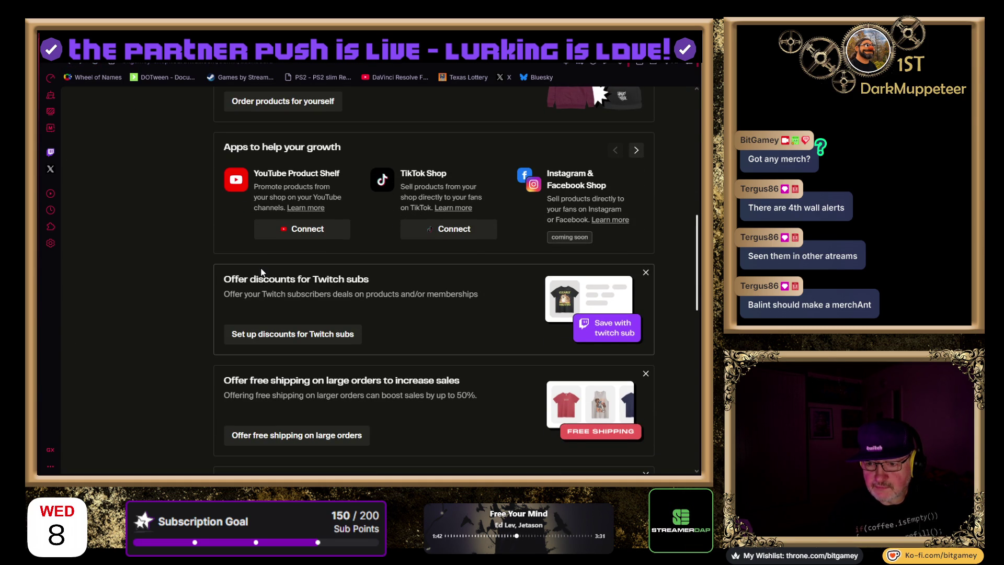
scroll(196, 269, down, 2)
scroll(195, 264, down, 2)
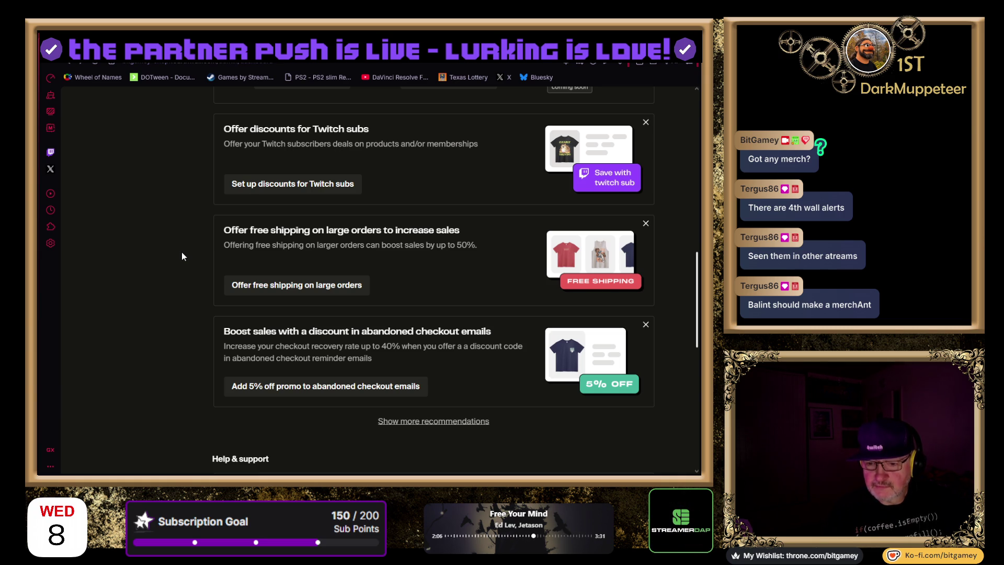
scroll(182, 255, down, 1)
scroll(182, 256, down, 6)
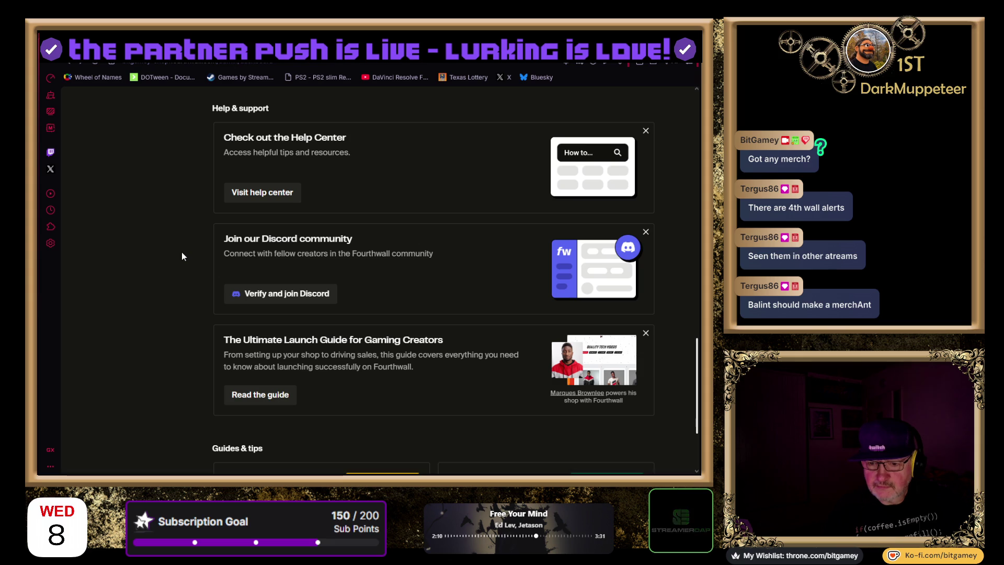
scroll(182, 256, down, 3)
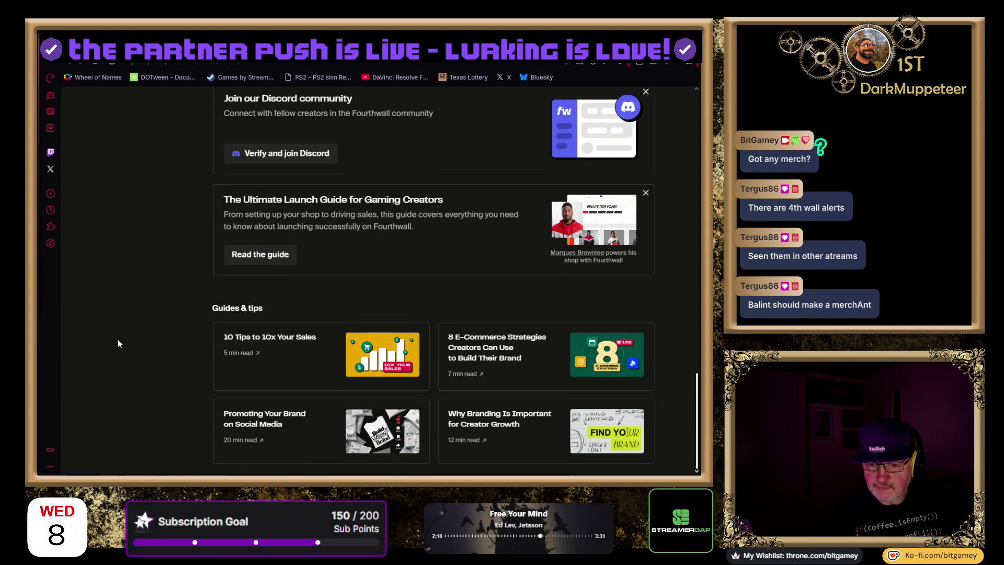
scroll(117, 338, up, 15)
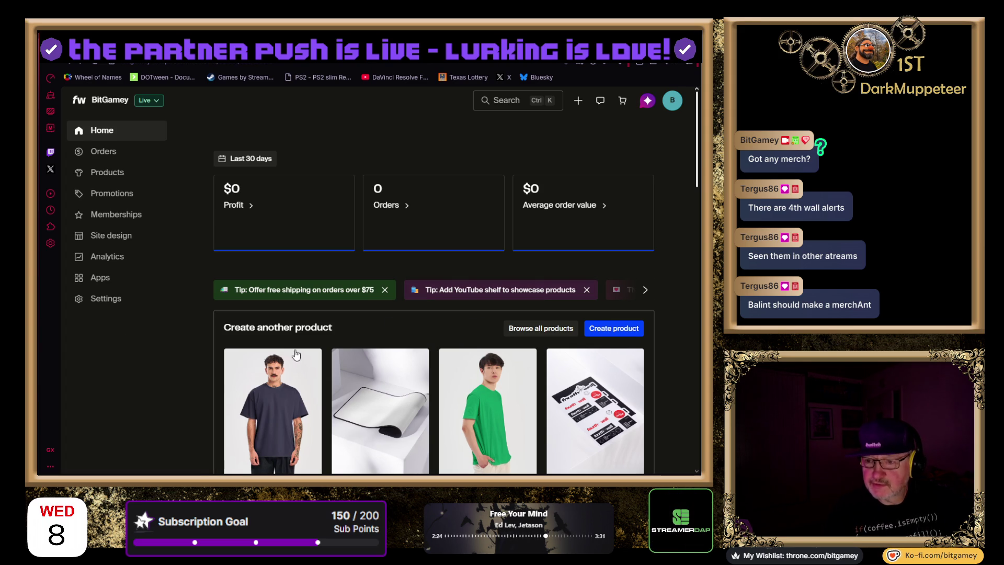
scroll(161, 416, down, 4)
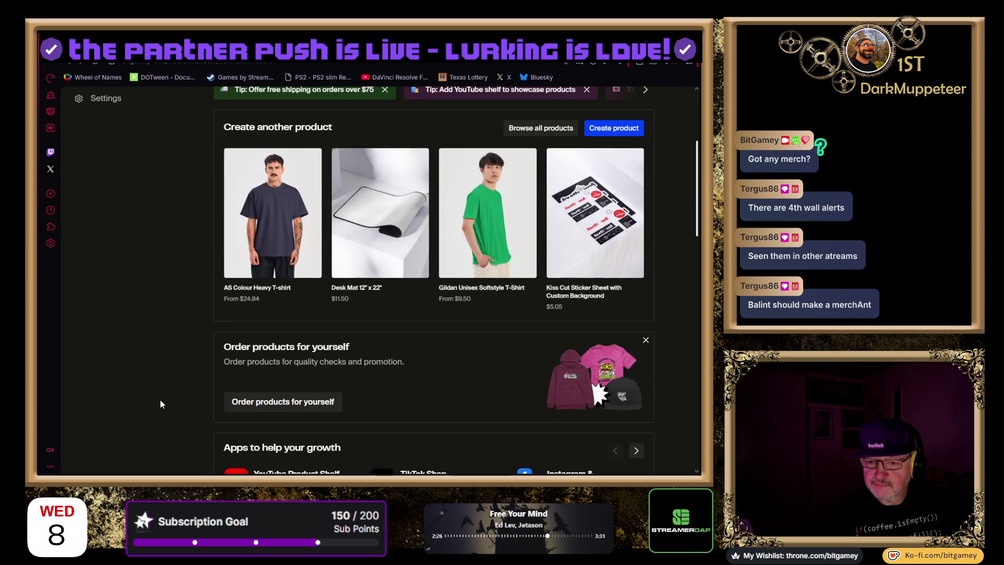
scroll(160, 399, up, 1)
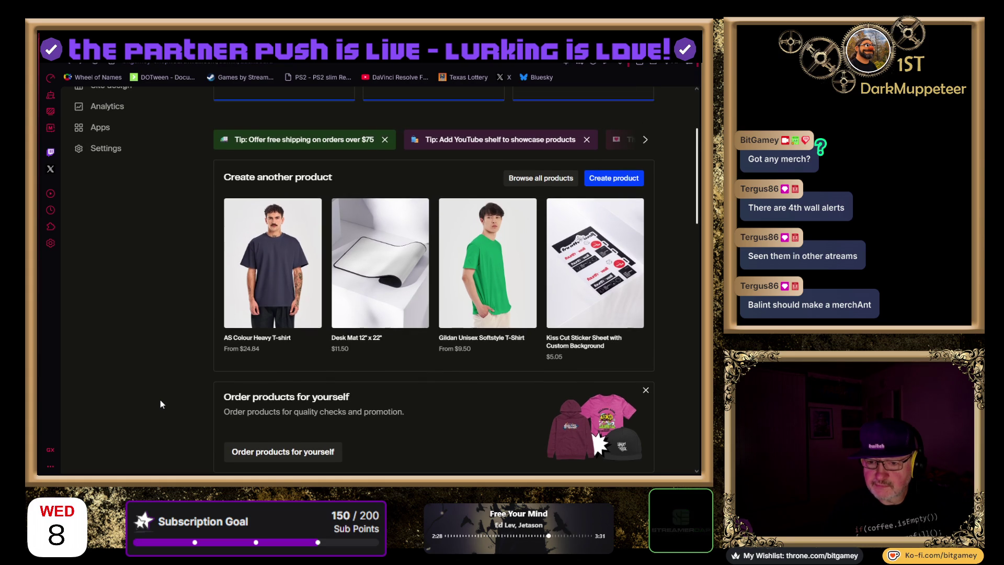
scroll(160, 400, down, 5)
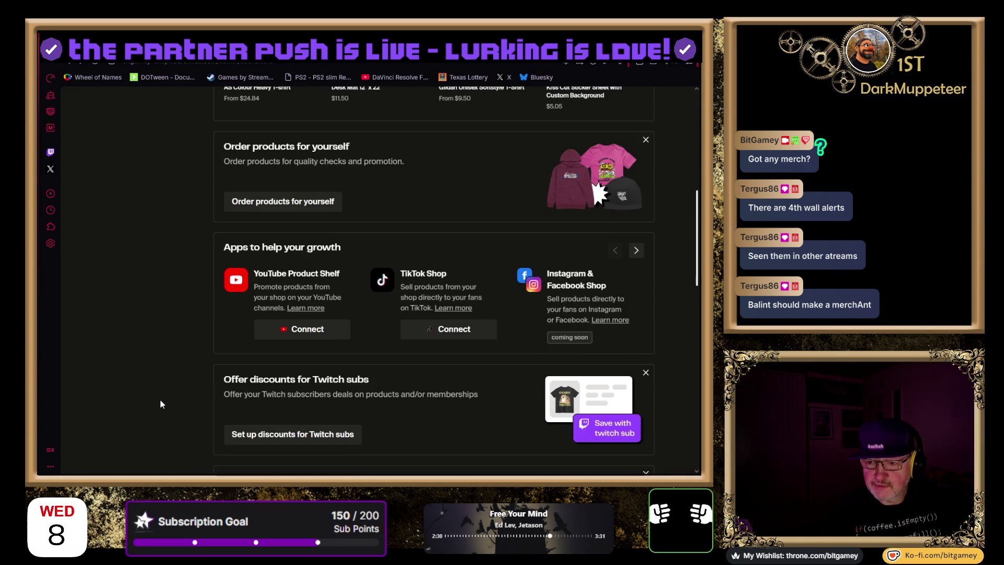
scroll(160, 401, down, 3)
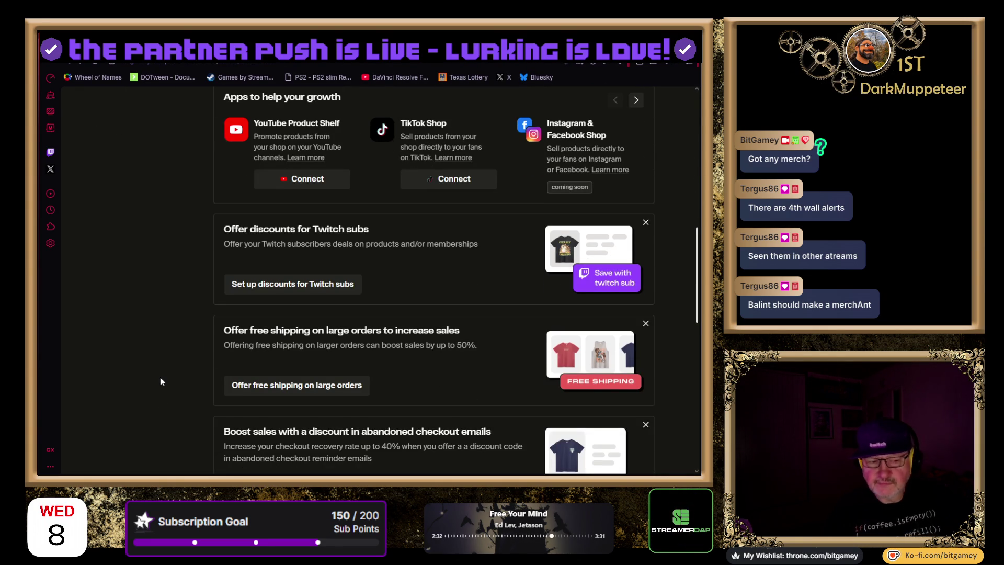
Switch to the stream alerts article, then to the storefront listing the Emote Sticker Sheet and Shiba Inu beanie
click(68, 64)
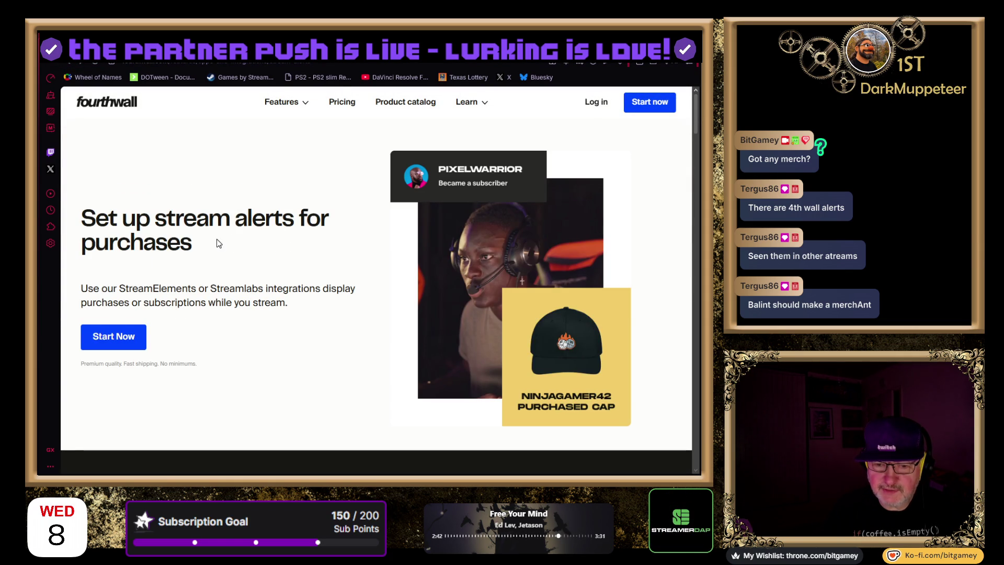
click(81, 62)
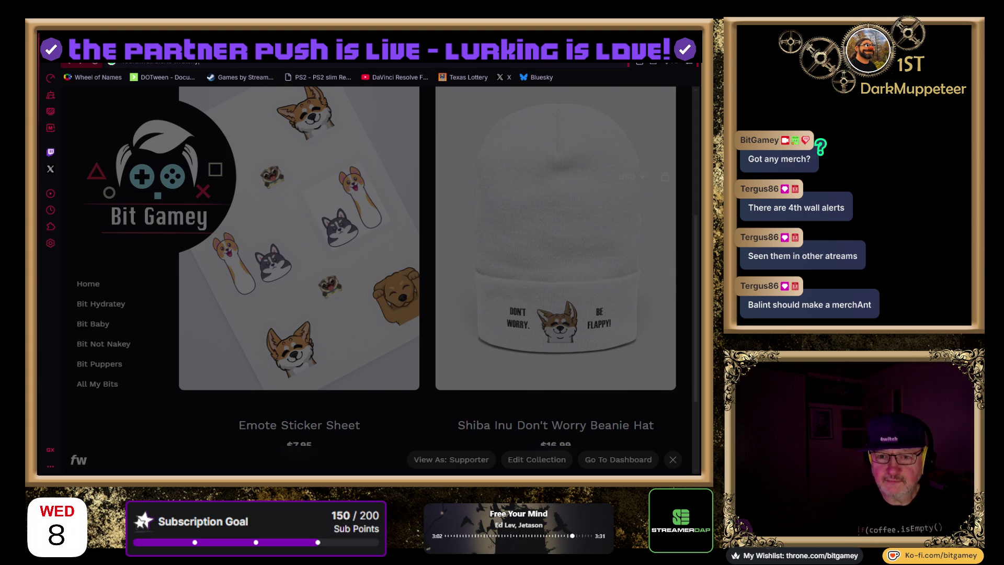
Check the StreamElements result for 'fourthwall alerts twitch', then open Fourthwall's 'Grow with your community' Twitch page
key(Return)
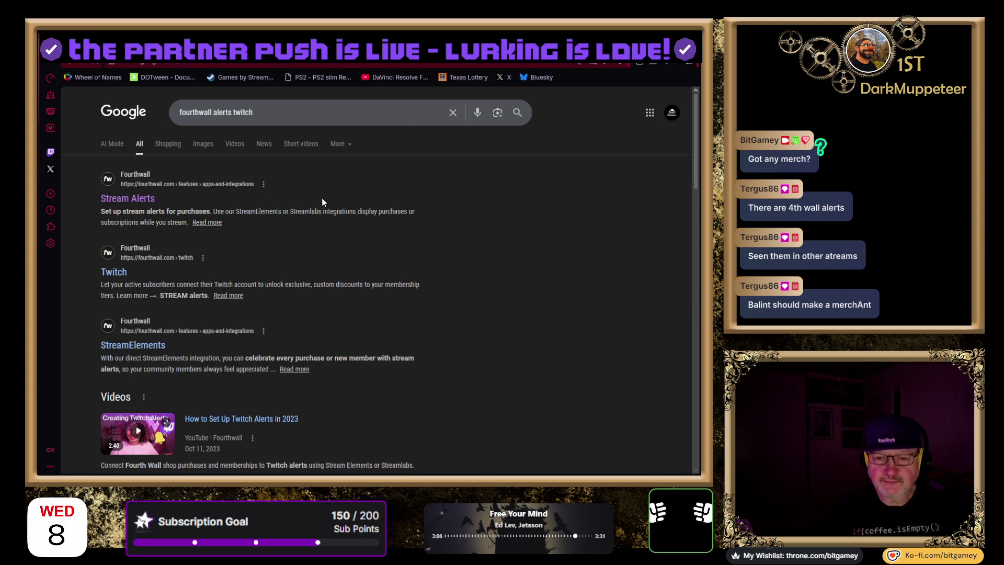
scroll(422, 238, down, 1)
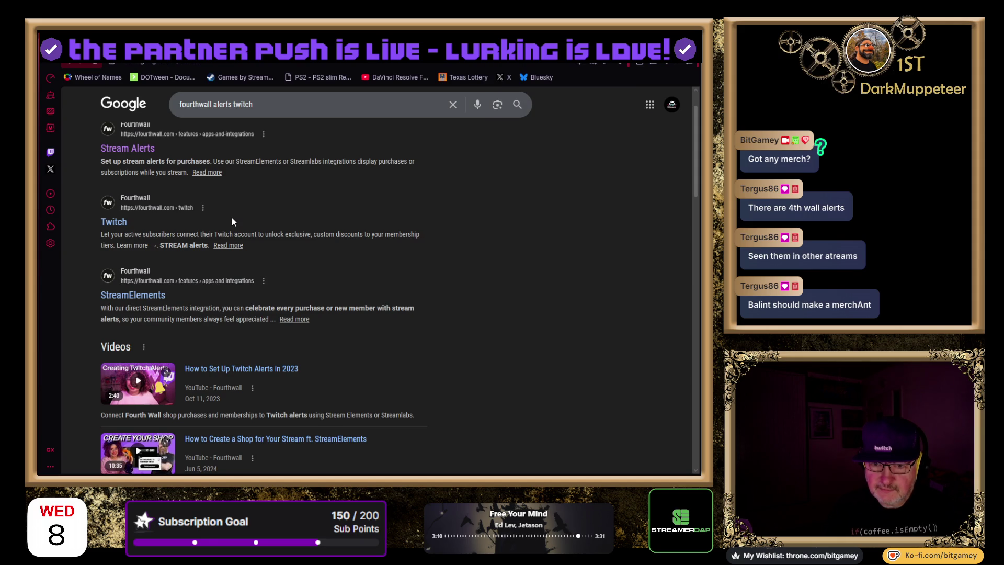
scroll(231, 217, down, 1)
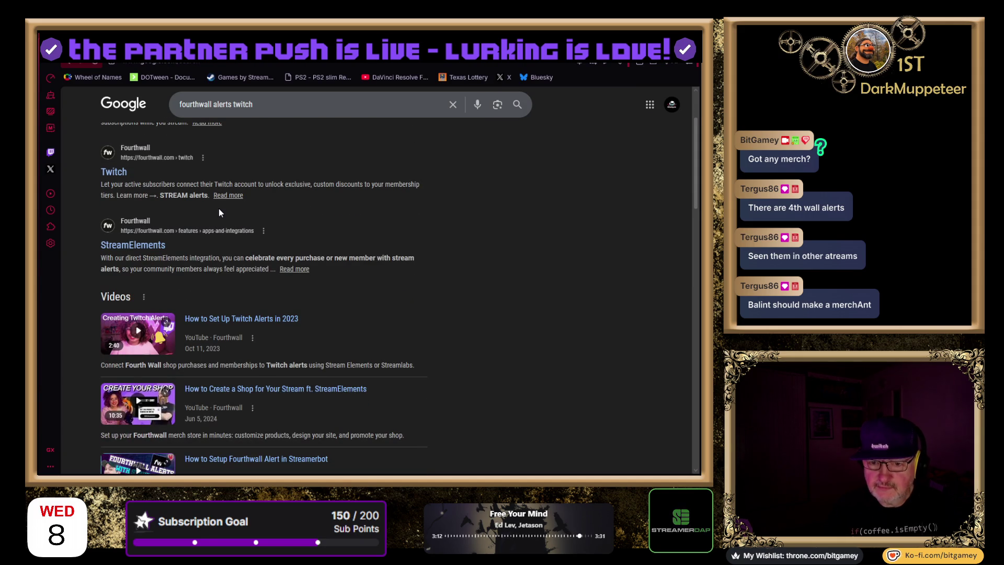
click(151, 246)
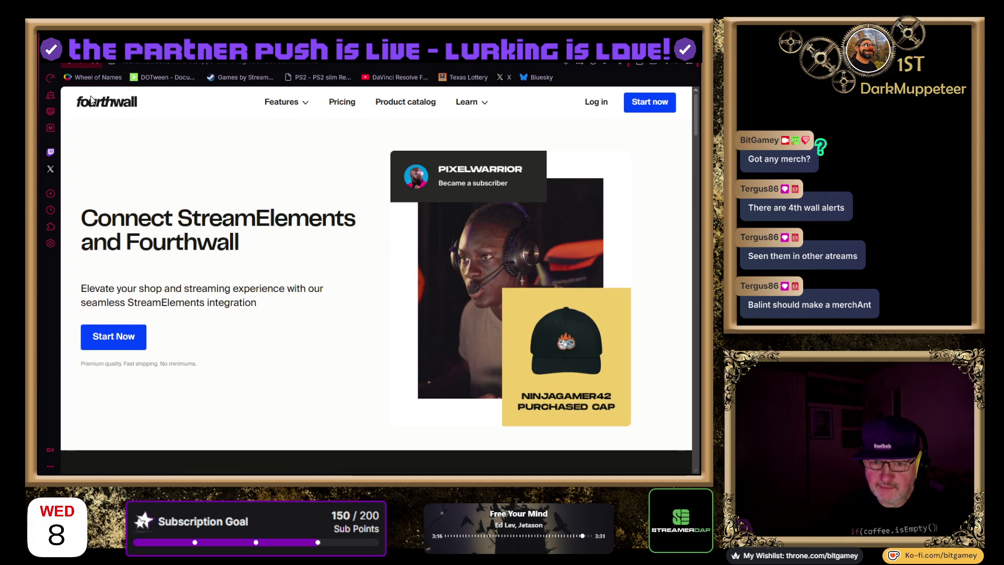
click(65, 60)
click(113, 172)
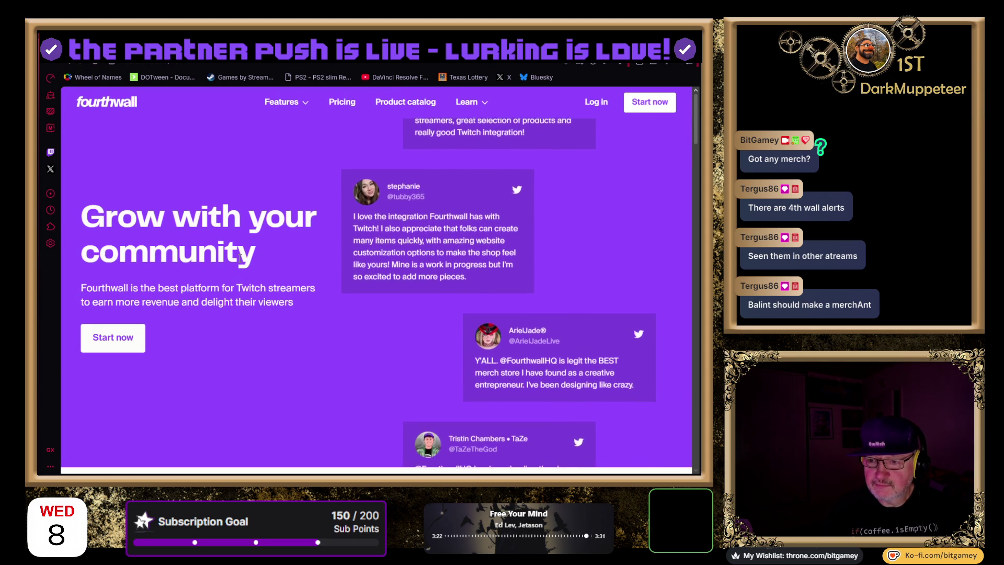
Go from the Fourthwall marketing page to the BitGamey dashboard's Apps list
click(120, 341)
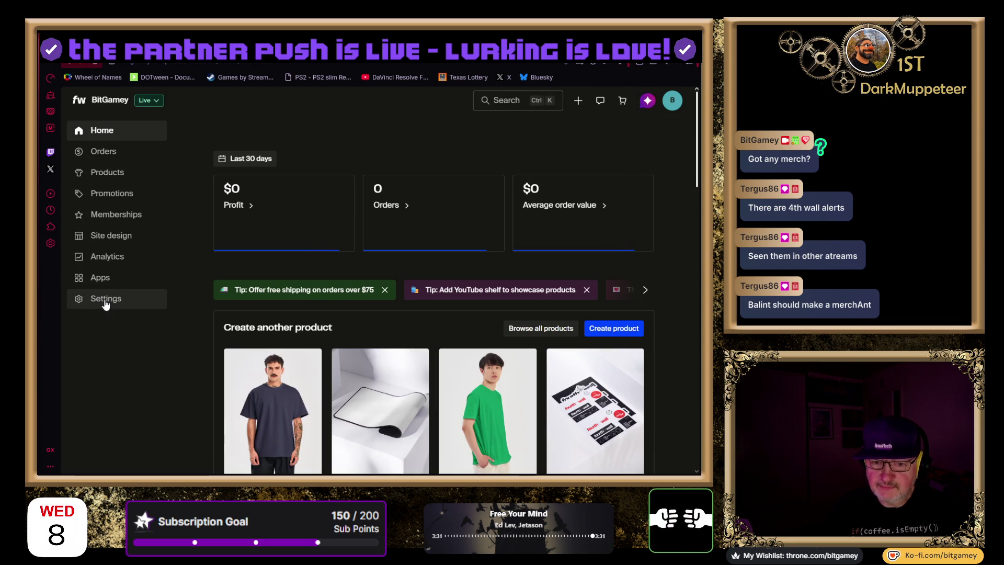
click(101, 284)
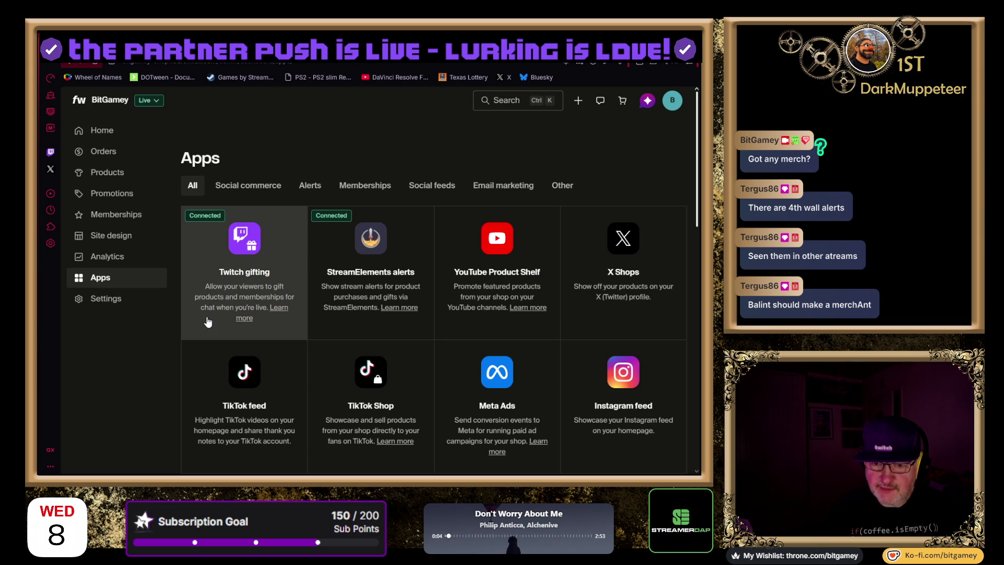
Check that StreamElements alerts shows Connected, then open its stream alerts help article
click(353, 261)
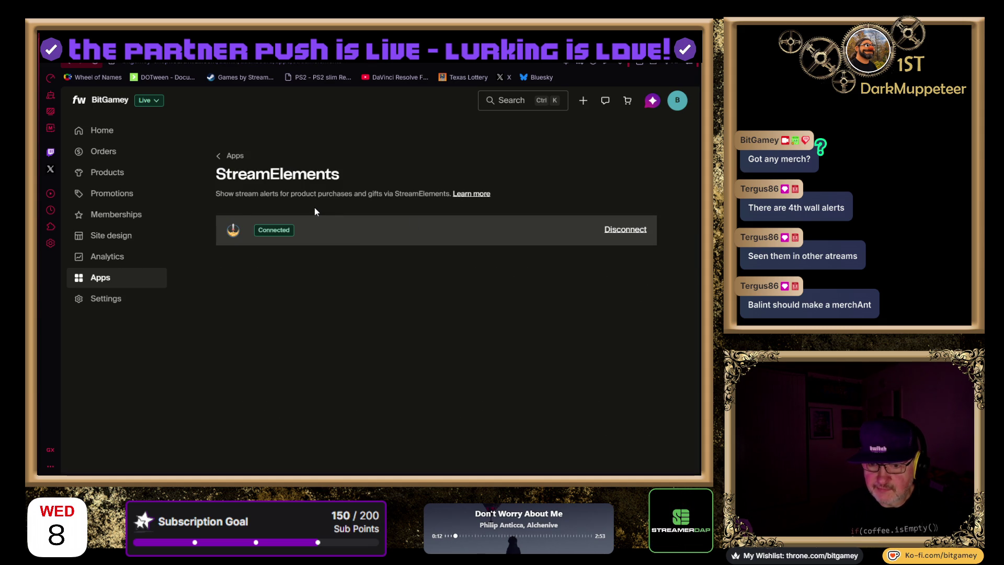
click(473, 195)
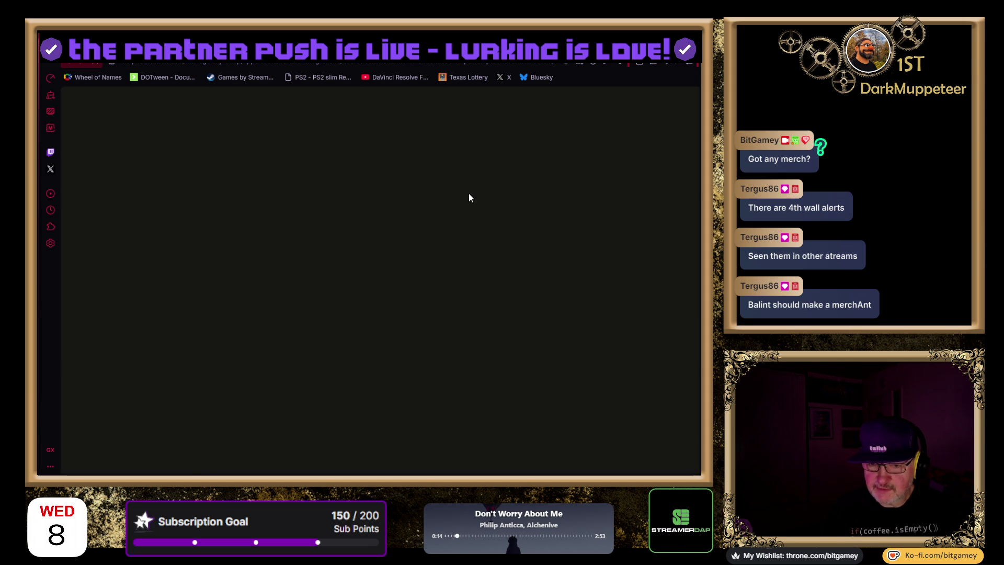
Read the StreamElements and Streamlabs alerts article down to the testing section and back up
scroll(518, 237, down, 4)
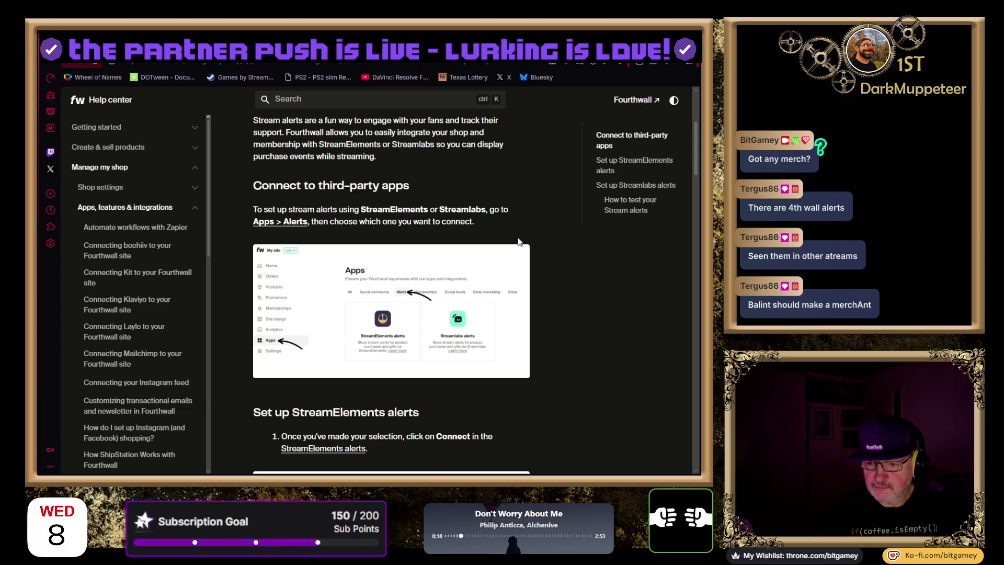
scroll(518, 241, down, 1)
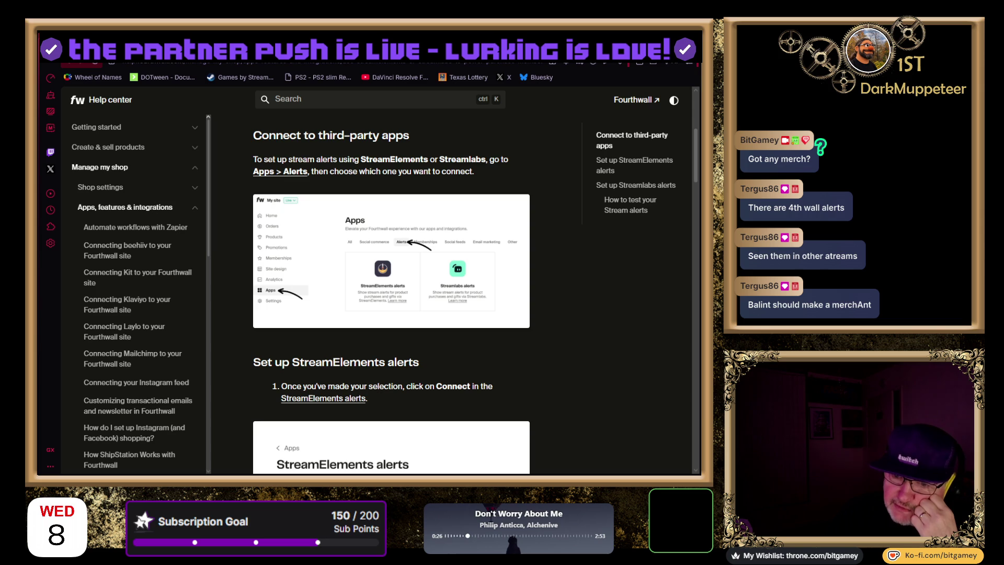
scroll(251, 366, down, 4)
scroll(252, 366, down, 5)
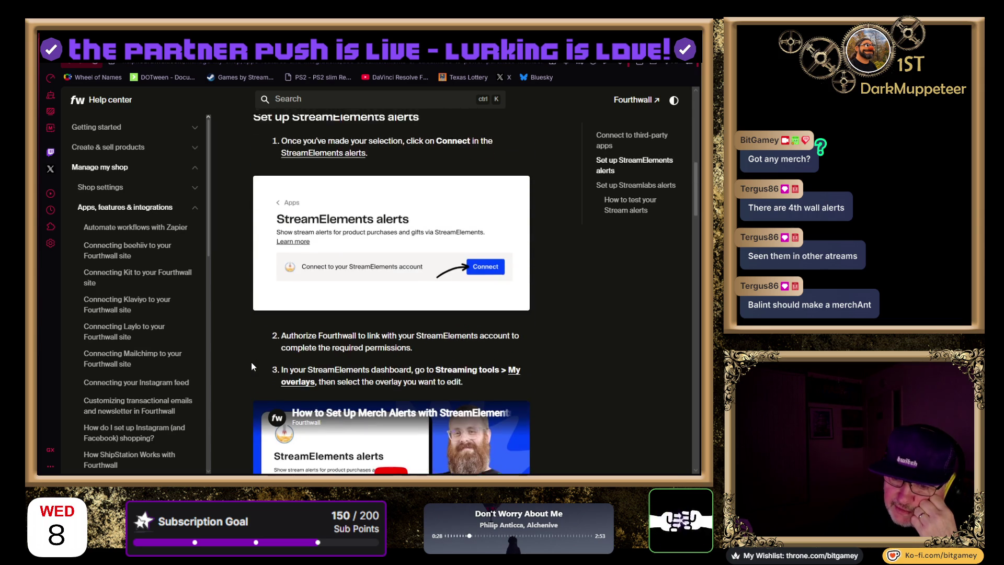
scroll(250, 366, down, 1)
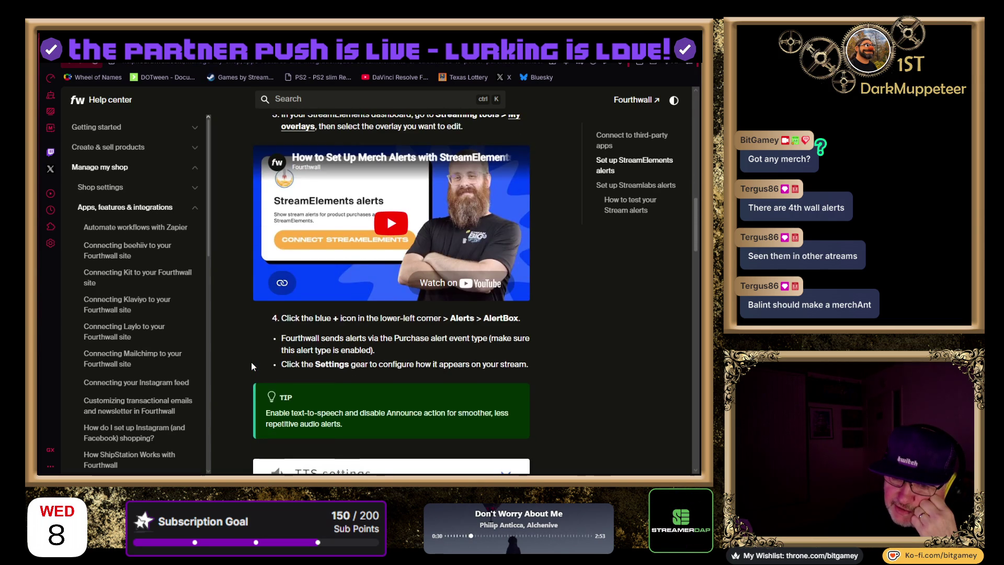
scroll(251, 366, down, 1)
scroll(250, 364, down, 6)
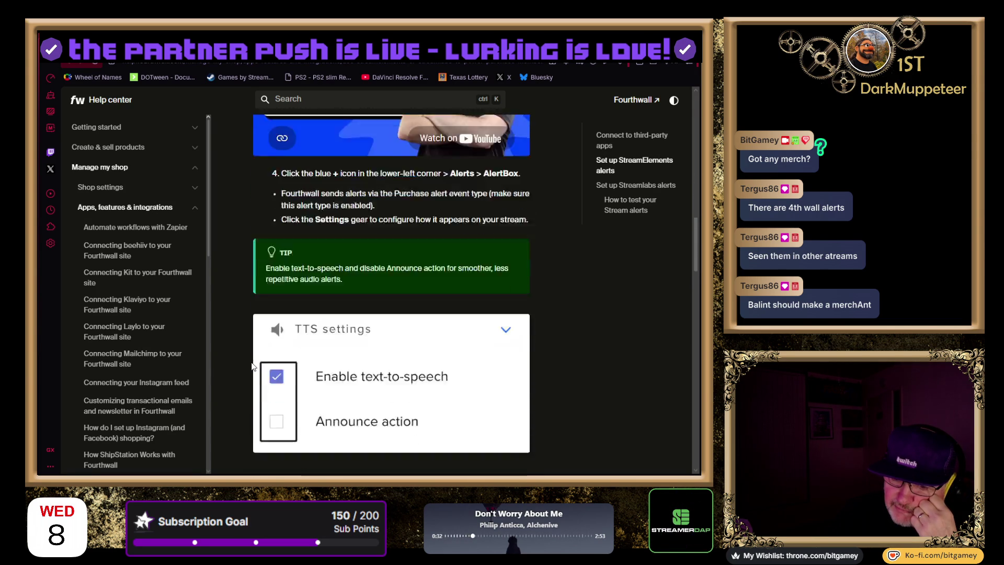
scroll(251, 361, down, 5)
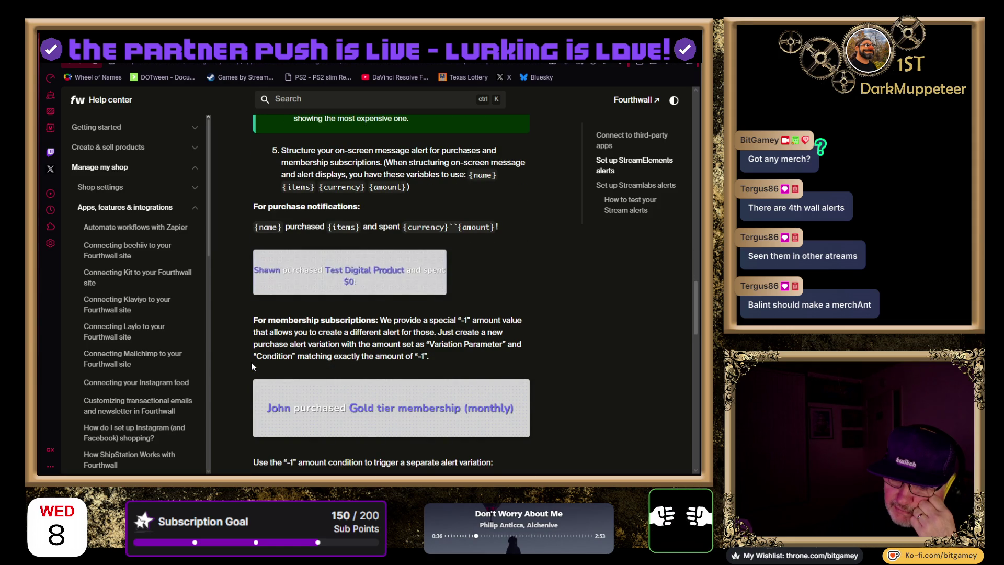
scroll(251, 362, down, 2)
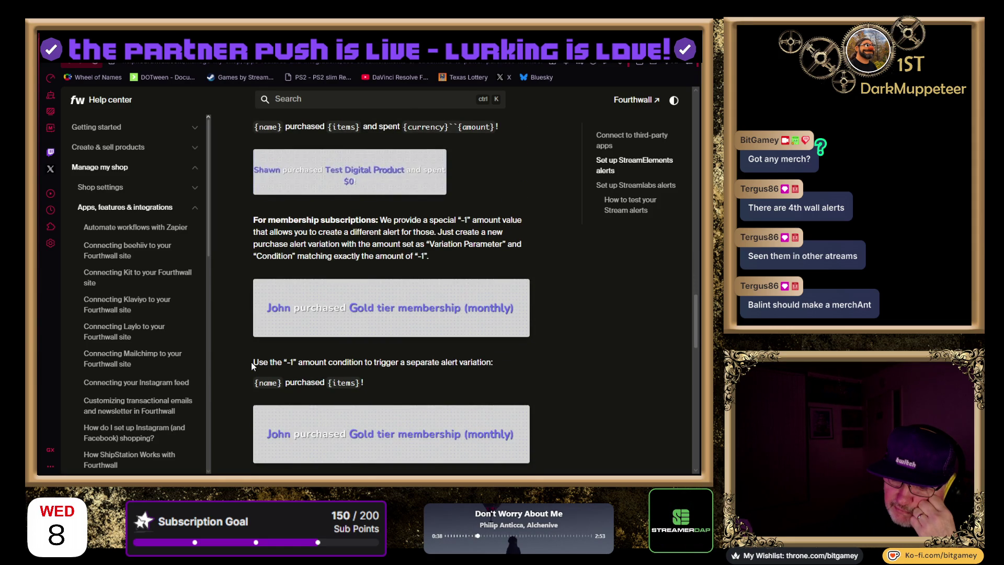
scroll(252, 365, down, 5)
scroll(251, 365, down, 3)
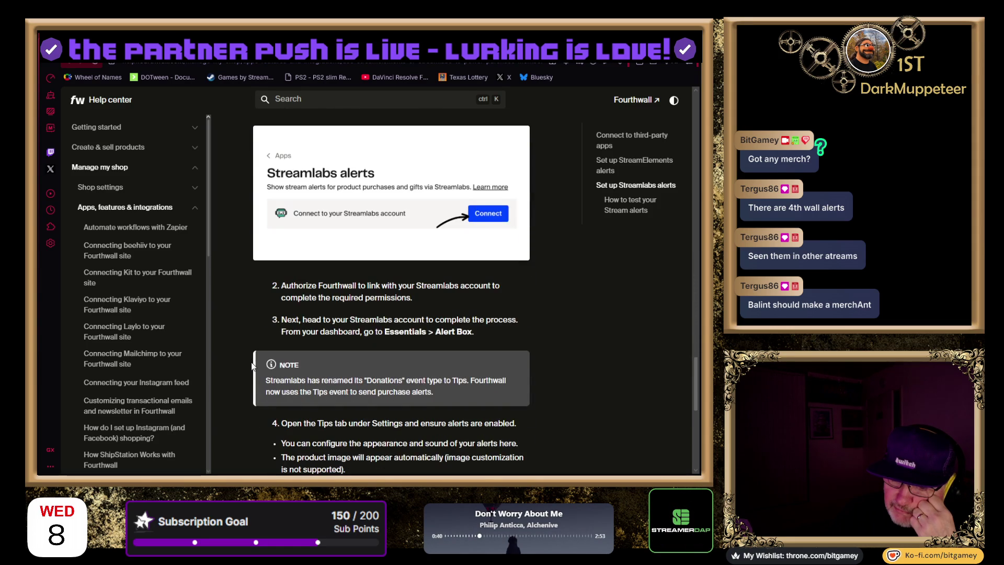
scroll(252, 365, down, 7)
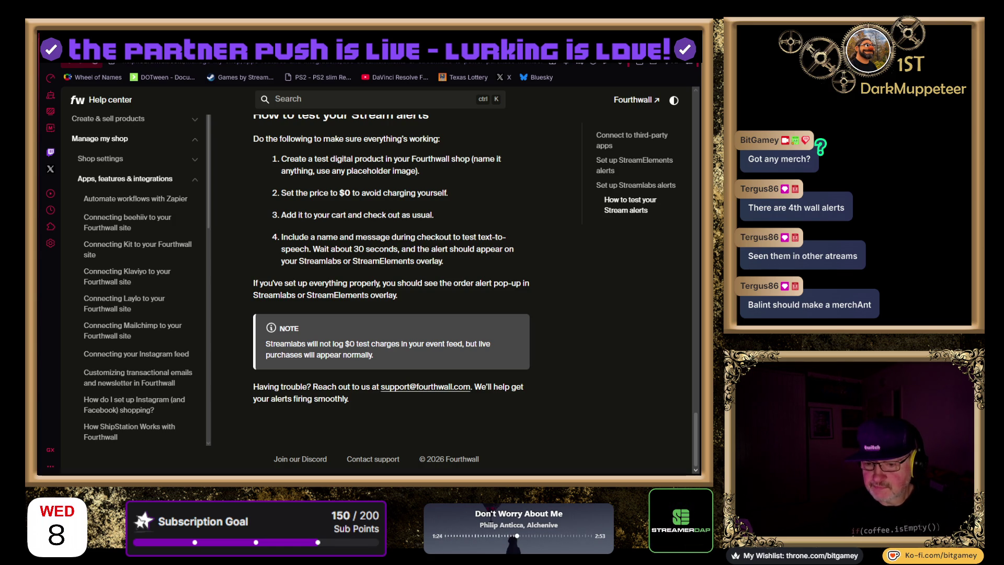
scroll(534, 275, up, 15)
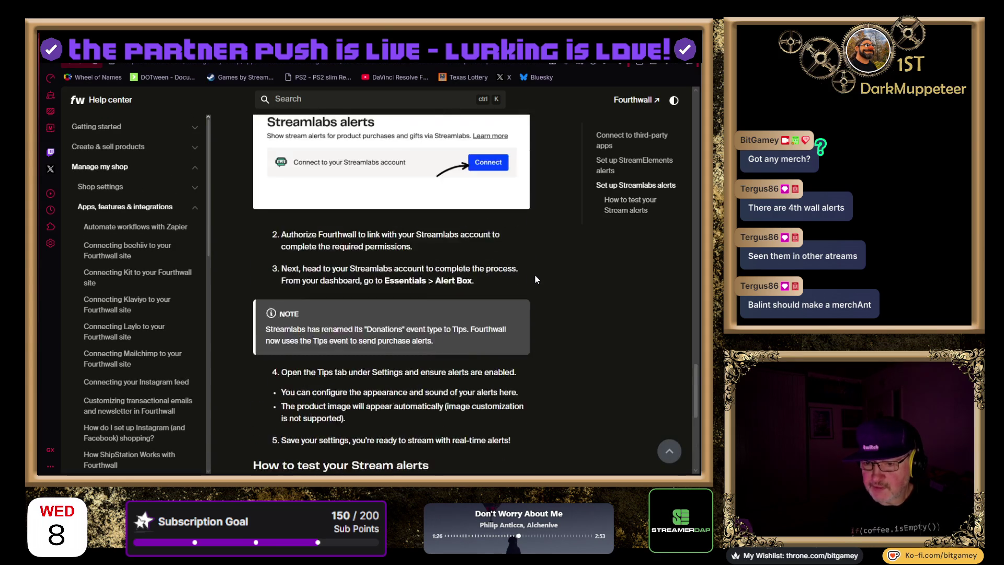
scroll(535, 275, up, 10)
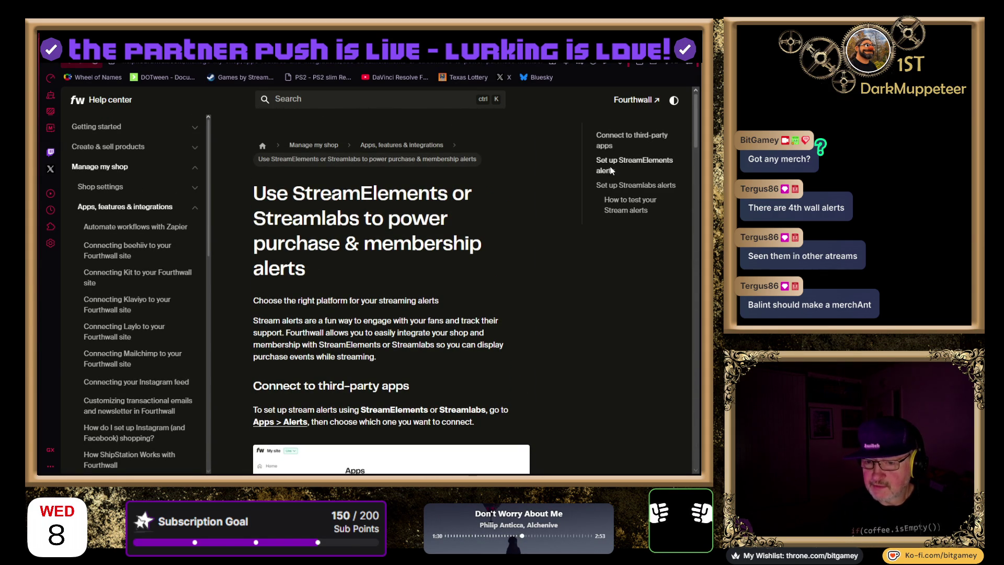
Go back to the StreamElements connection page, then view the Bit Gamey storefront's mugs
key(ctrl+Tab)
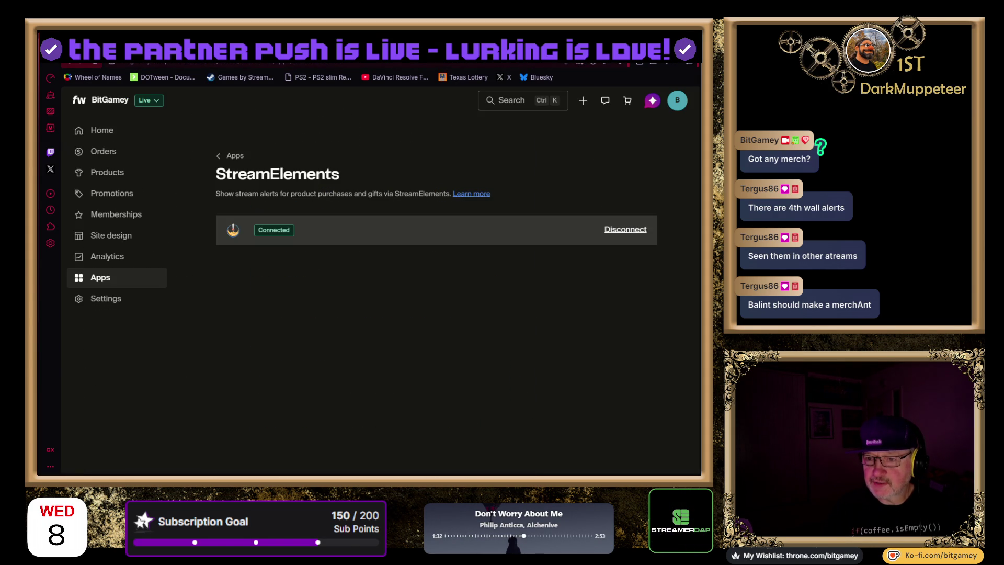
key(ctrl+Tab)
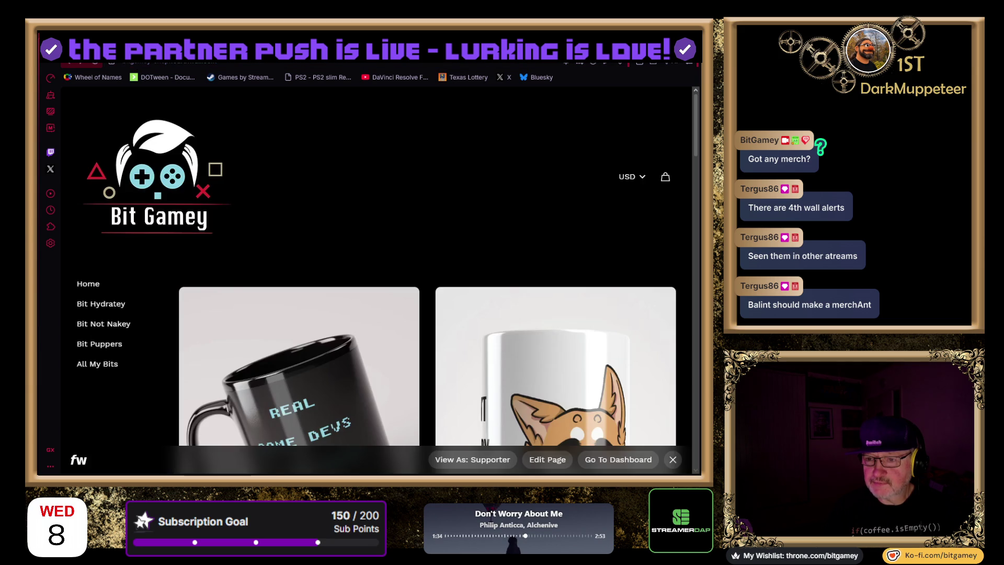
scroll(444, 178, down, 1)
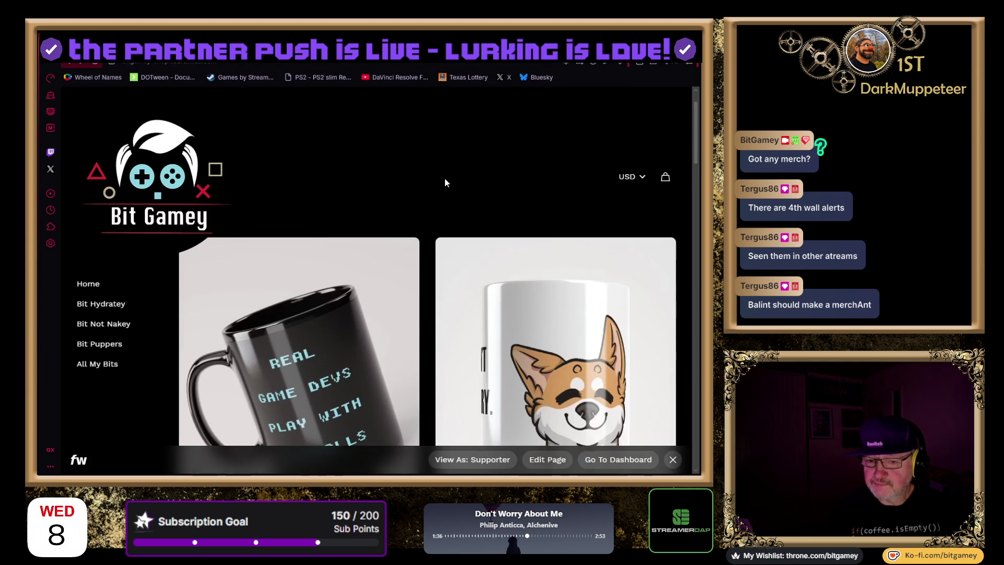